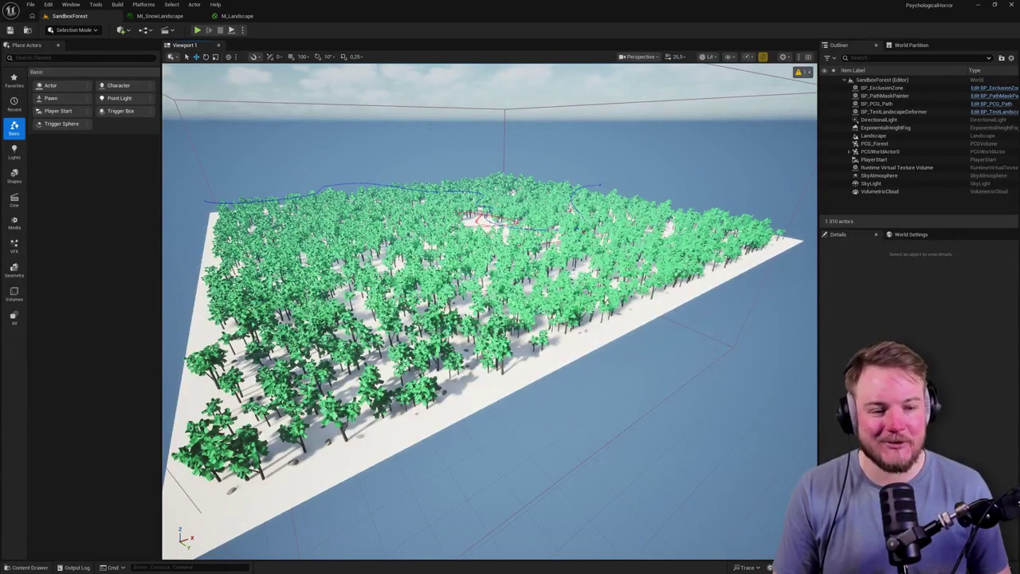
Pull the camera back to show the whole snowy forest landscape and its red paths.
mouse_move(635, 370)
left_mouse_down()
mouse_move(635, 327)
mouse_move(558, 278)
left_mouse_up()
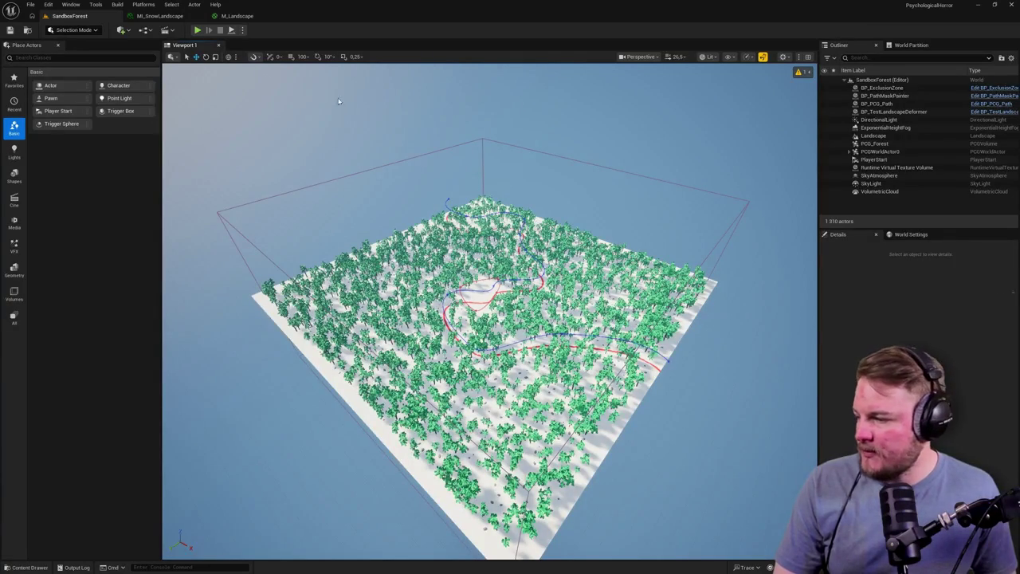
Orbit and zoom the view toward the red path winding through the trees.
left_click_drag(352, 106, 470, 131)
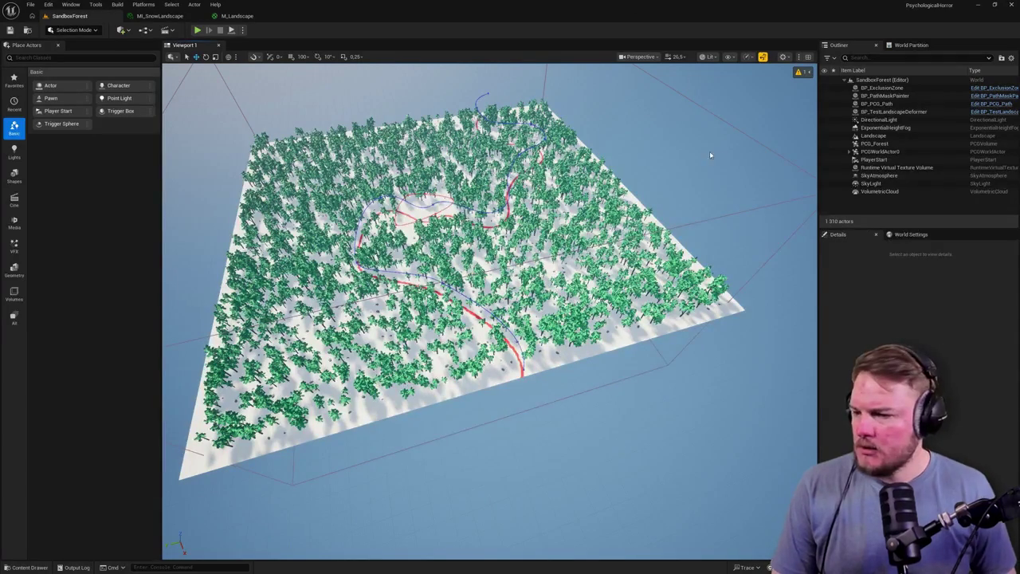
left_click_drag(710, 155, 614, 158)
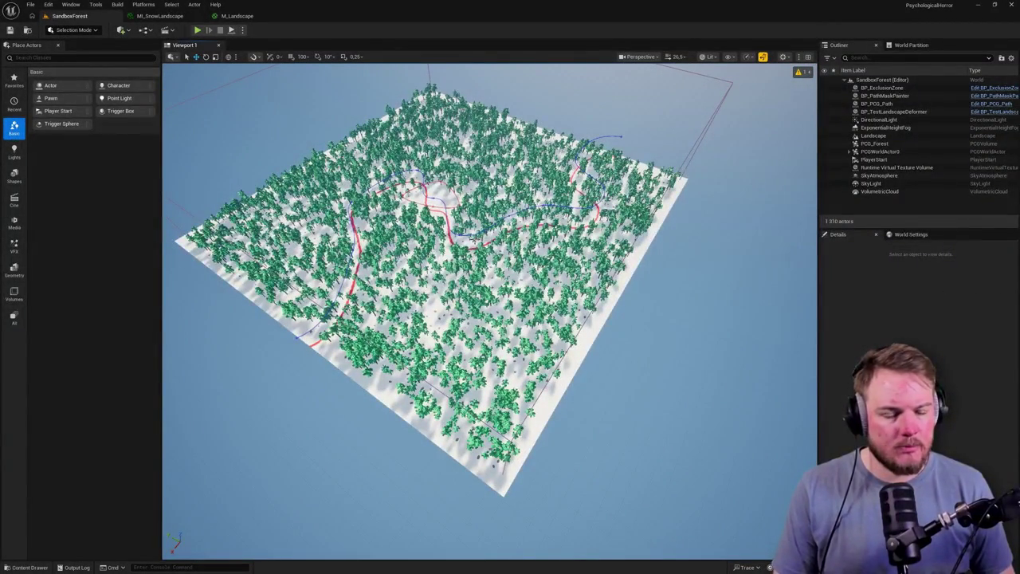
scroll(475, 240, "down", 6)
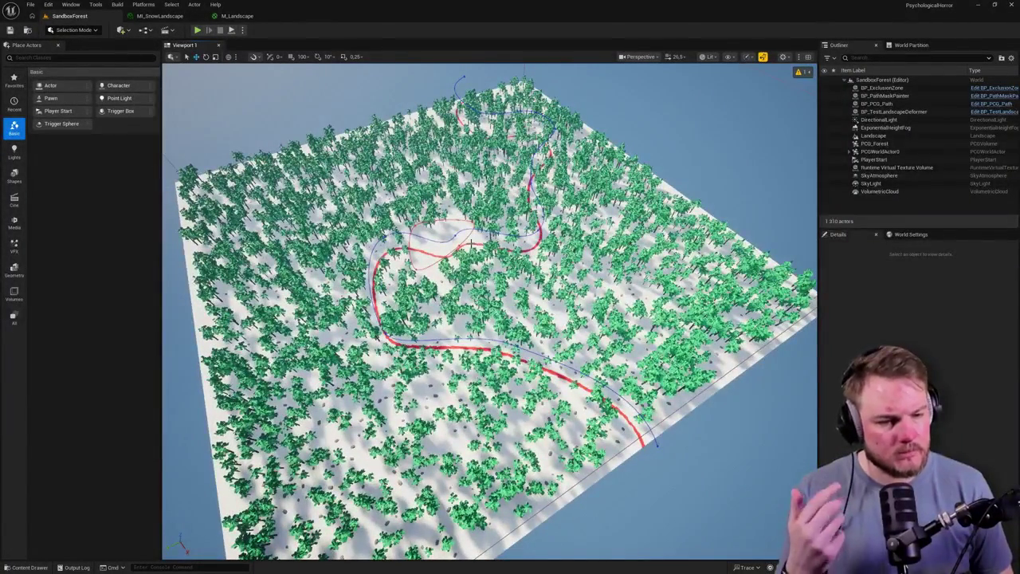
scroll(733, 207, "up", 2)
Select and frame PCG_Forest, PCGWorldActor0, PlayerStart and BP_ExclusionZone, ending on BP_PathMaskPainter.
left_click(874, 143)
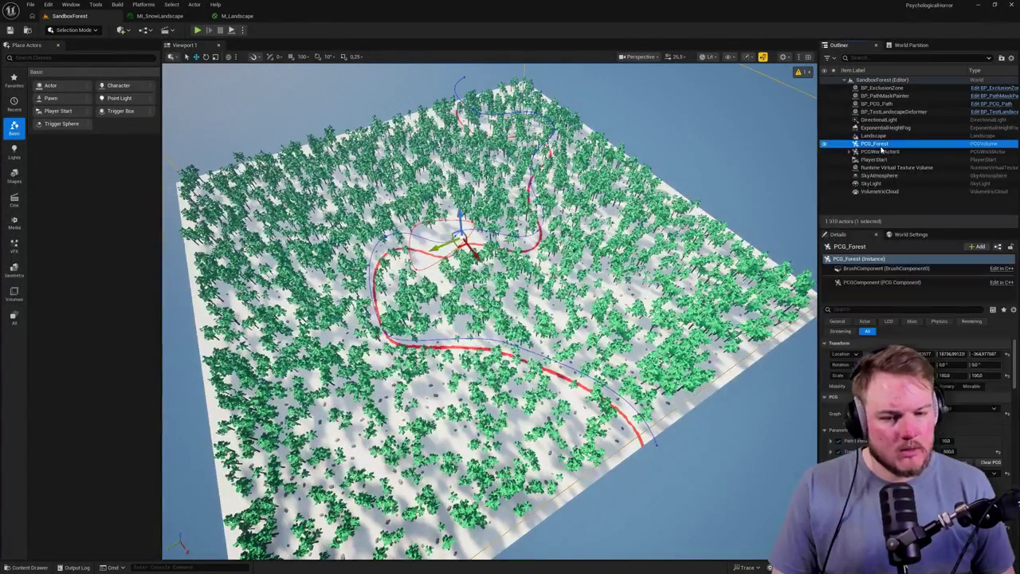
key("f")
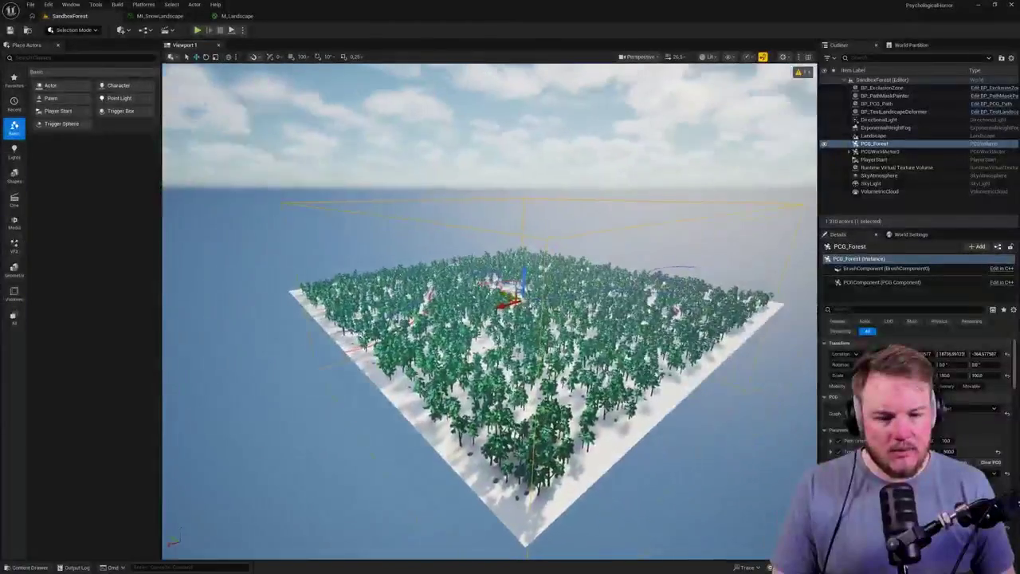
left_click(894, 151)
key("f")
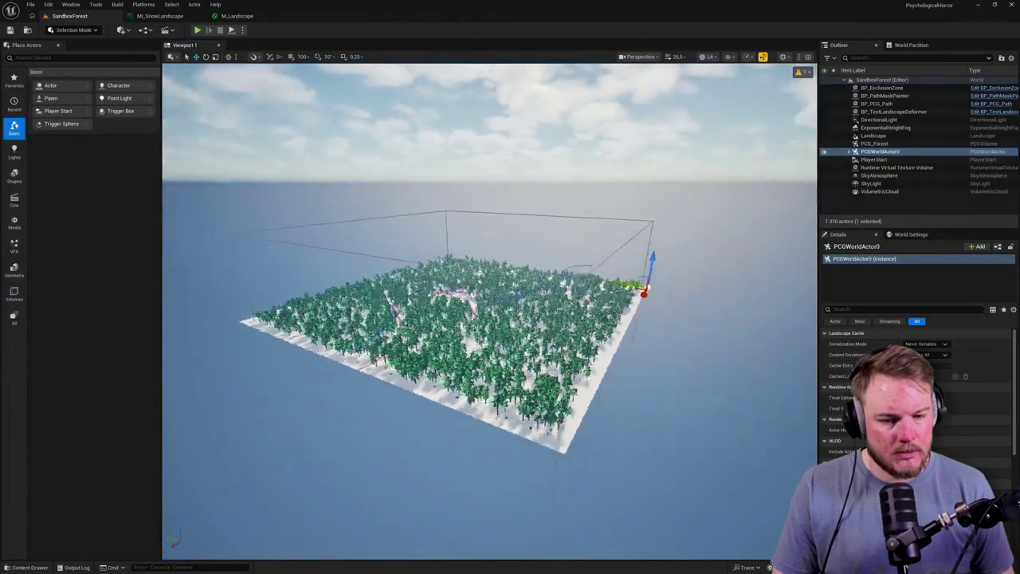
left_click(856, 160)
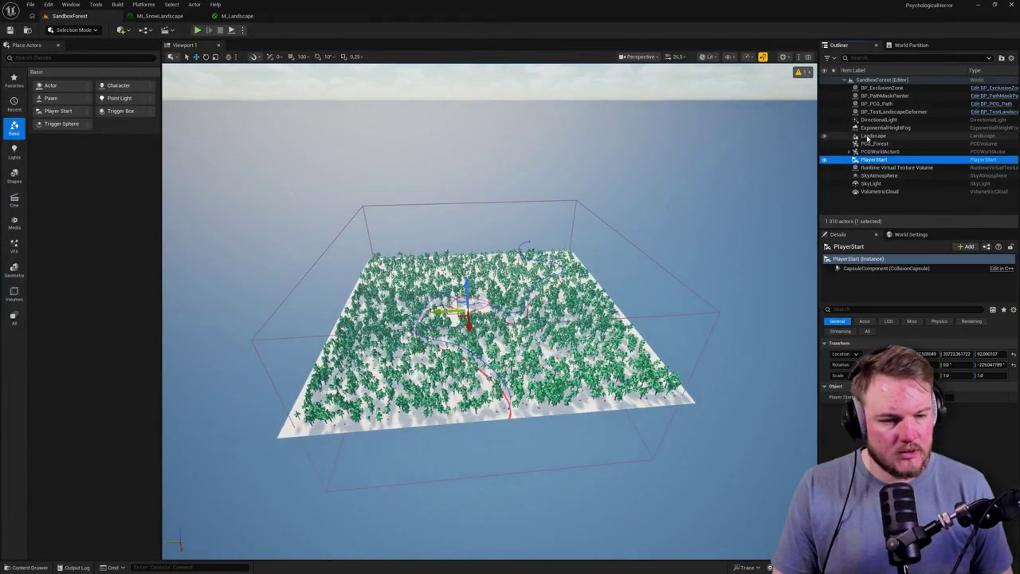
left_click(881, 87)
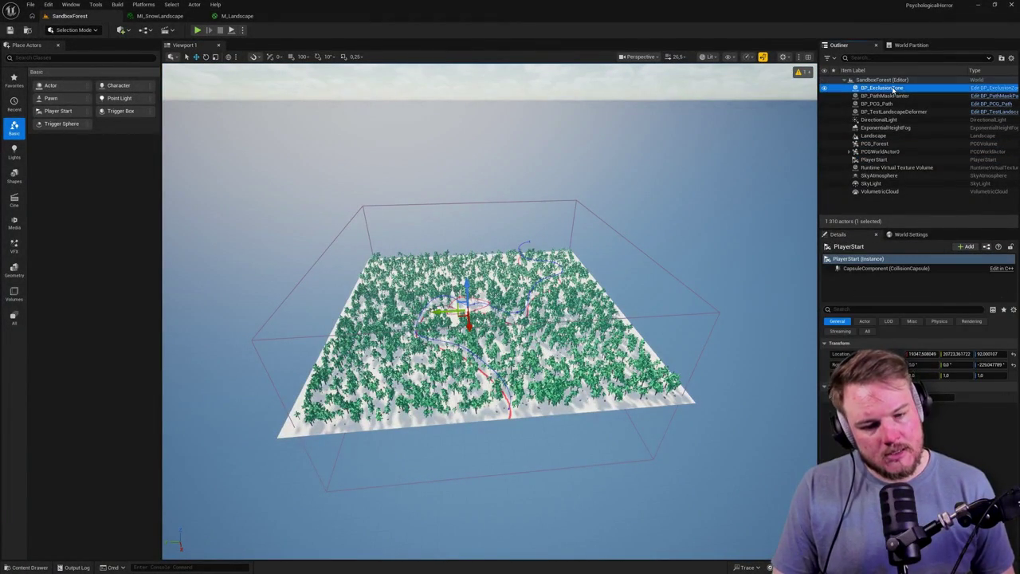
key("f")
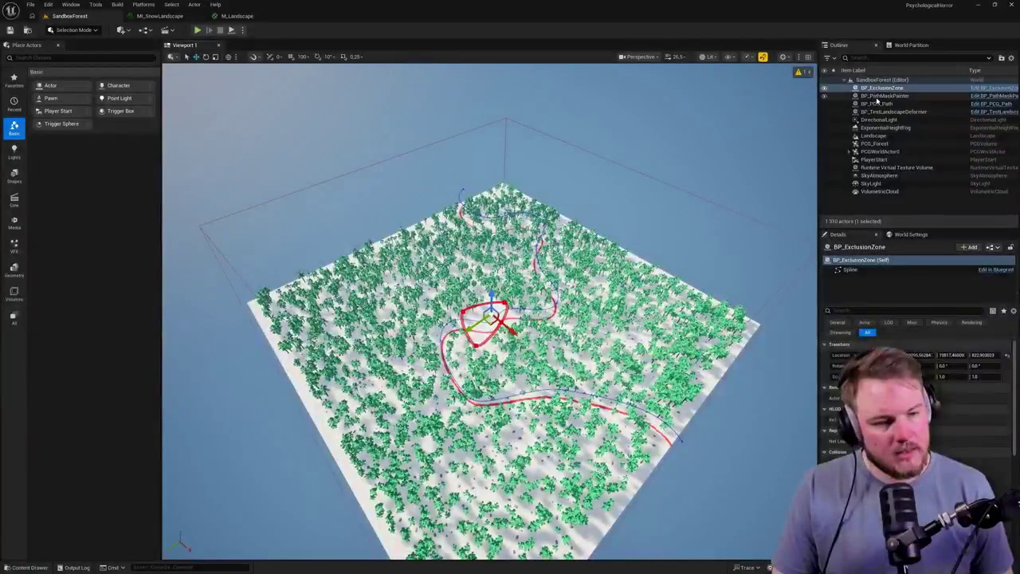
left_click(884, 96)
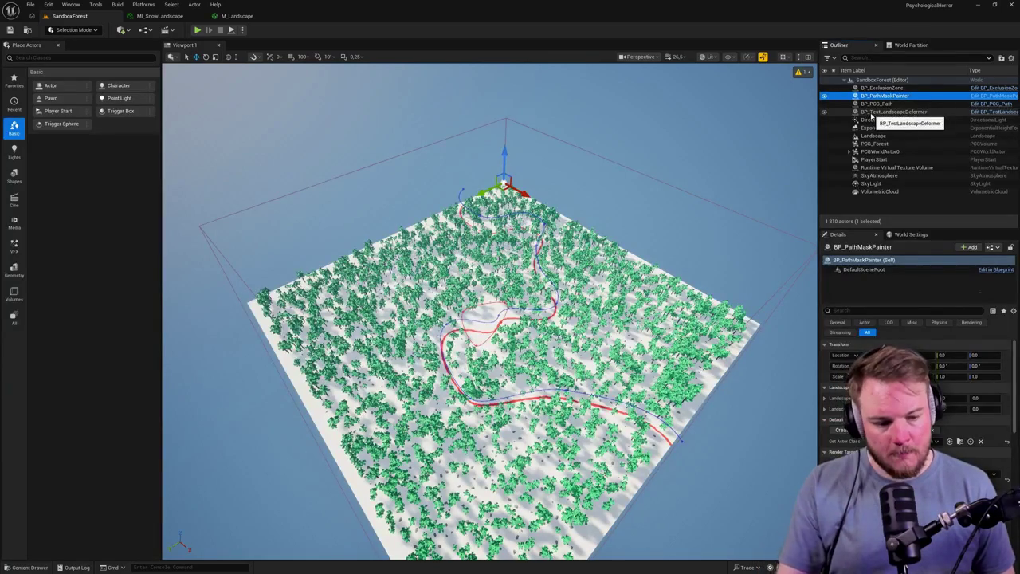
Fly in over the red path and select BP_PCG_Path's Spline component to show its points.
left_click_drag(494, 334, 466, 255)
mouse_move(558, 319)
left_mouse_down()
mouse_move(526, 270)
mouse_move(478, 247)
mouse_move(466, 227)
left_mouse_up()
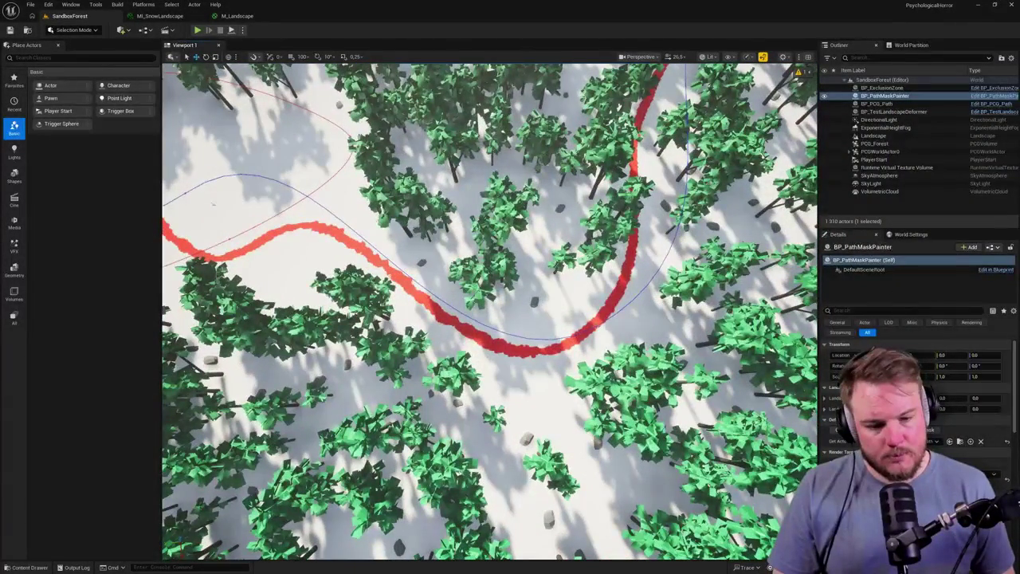
left_click(876, 104)
left_click(580, 337)
mouse_move(581, 337)
left_mouse_down()
mouse_move(542, 319)
mouse_move(494, 355)
left_mouse_up()
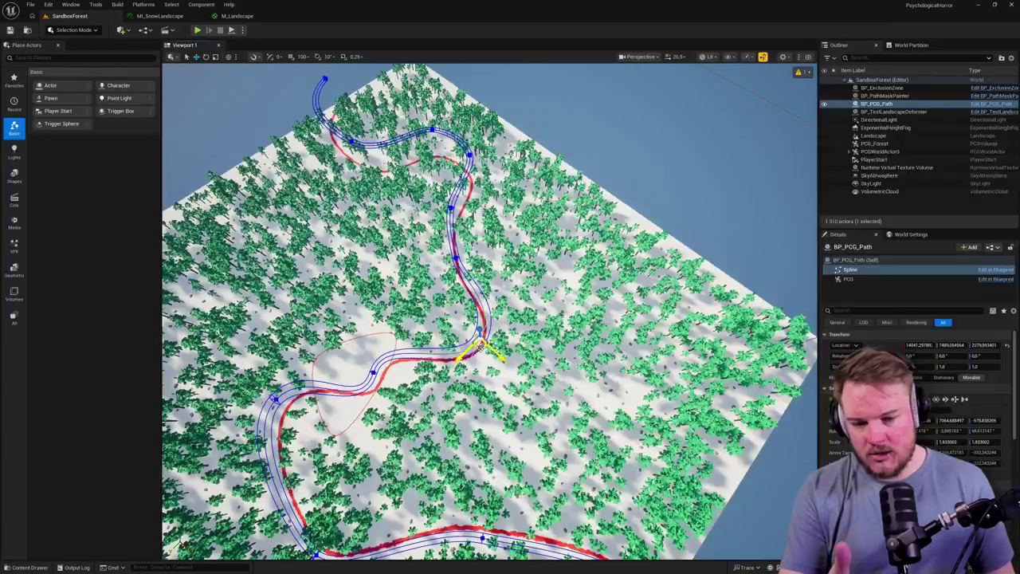
Drag one BP_PCG_Path spline point to the right, then reselect BP_PathMaskPainter.
left_click(481, 343)
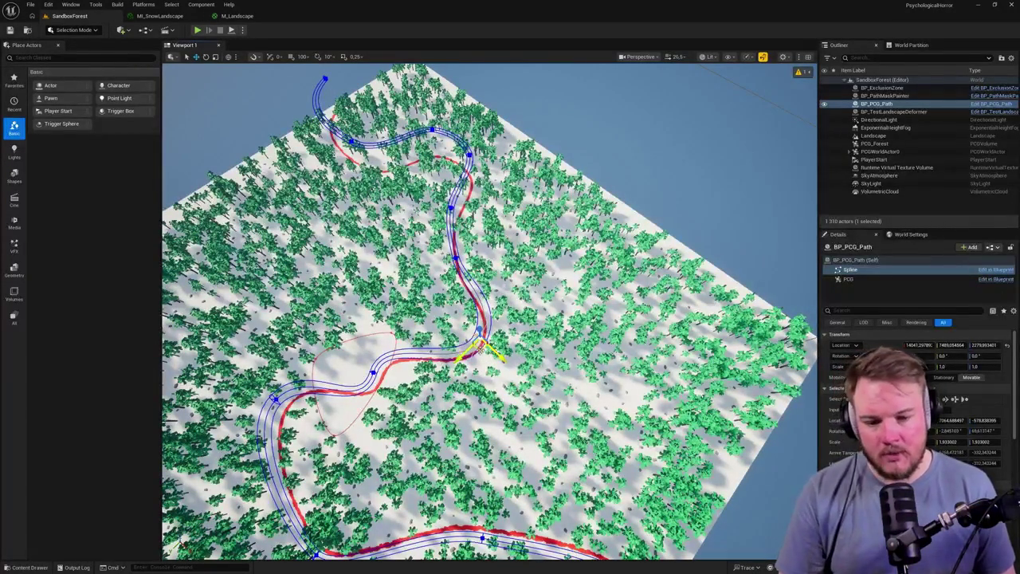
left_click_drag(482, 349, 505, 357)
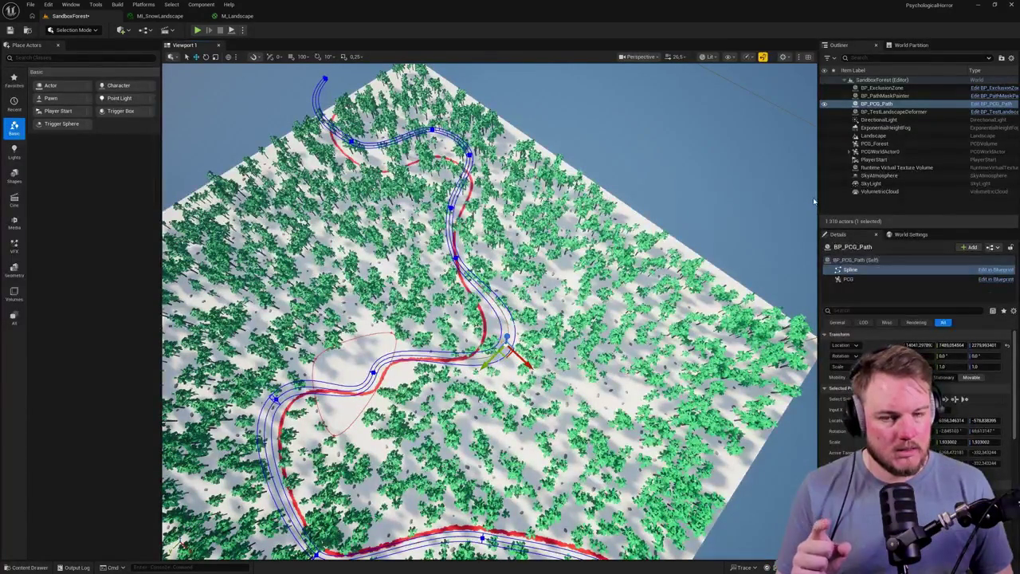
left_click(895, 97)
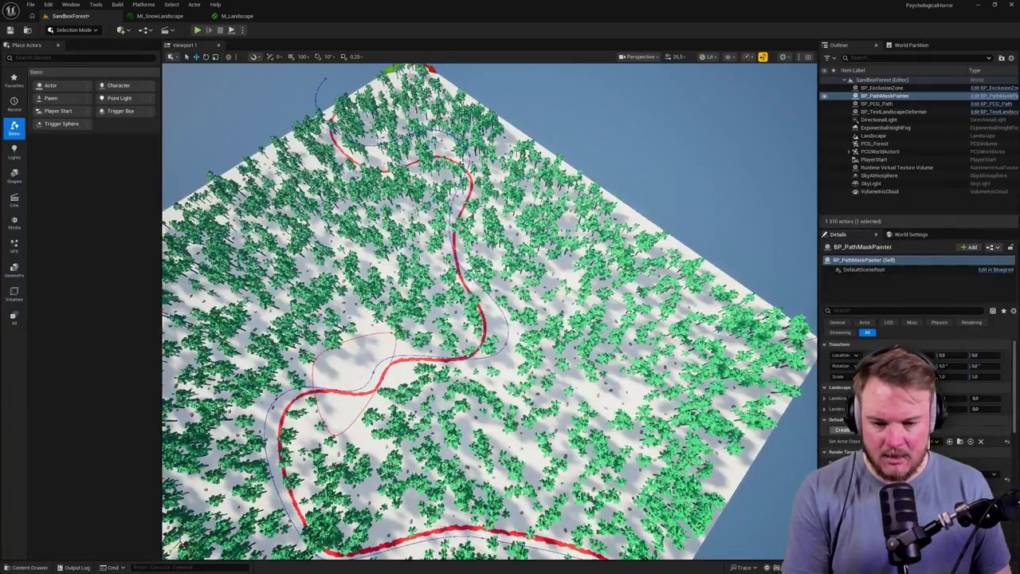
Select the Landscape and open MI_SnowLandscape from Landscape/Materials in a floating window.
key("ctrl+space")
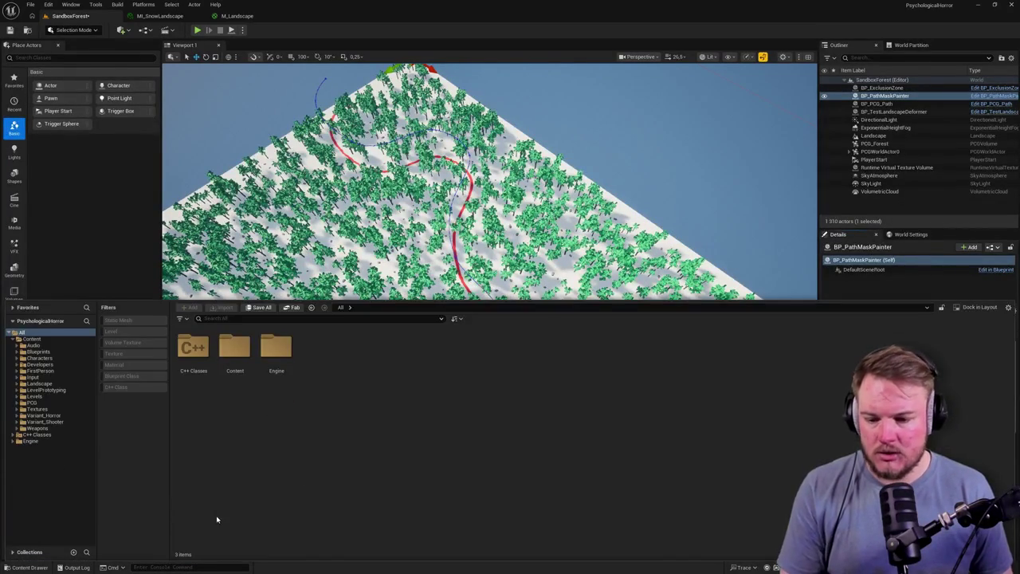
left_click_drag(263, 335, 239, 263)
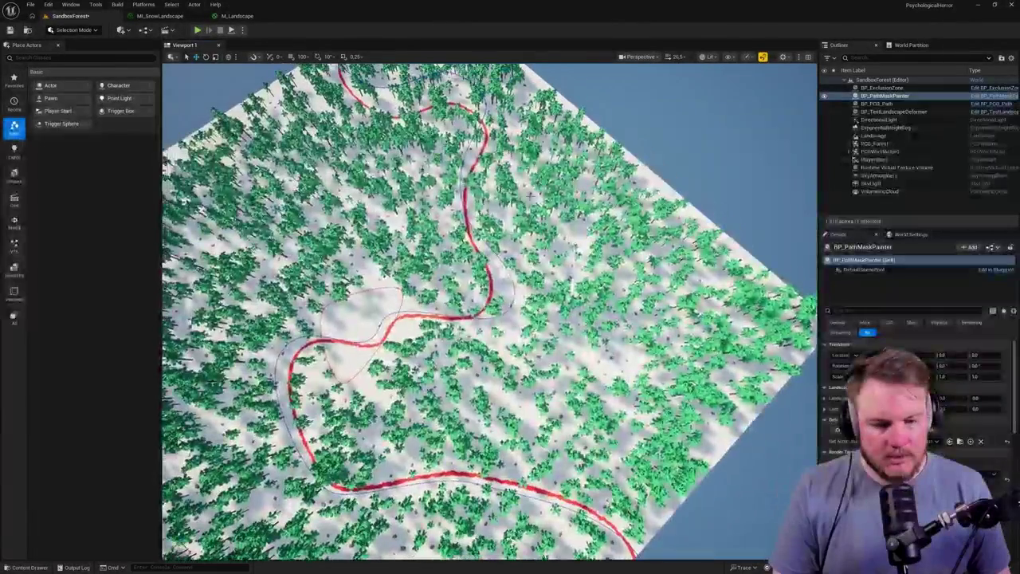
left_click(508, 316)
scroll(941, 455, "down", 5)
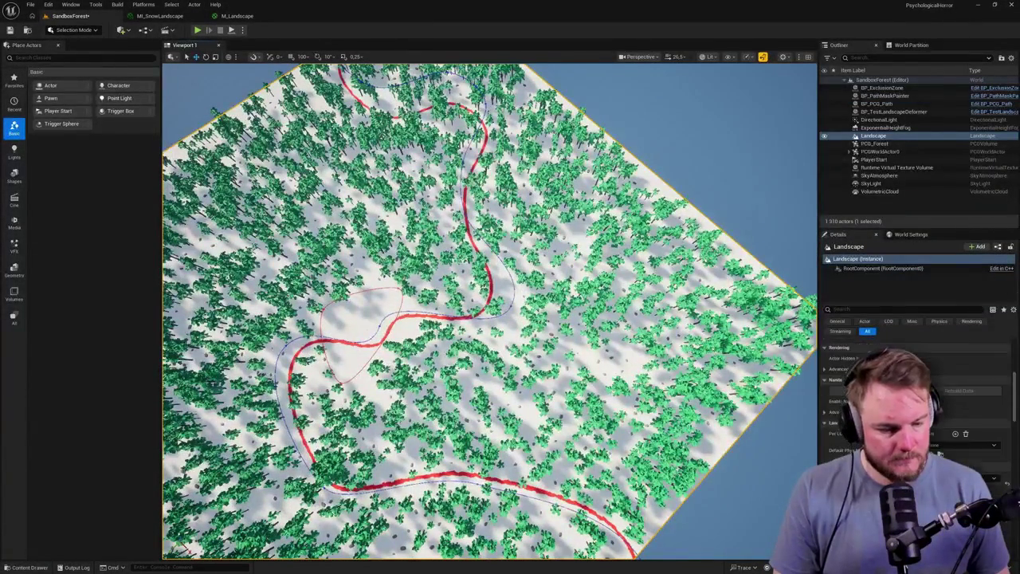
key("ctrl+space")
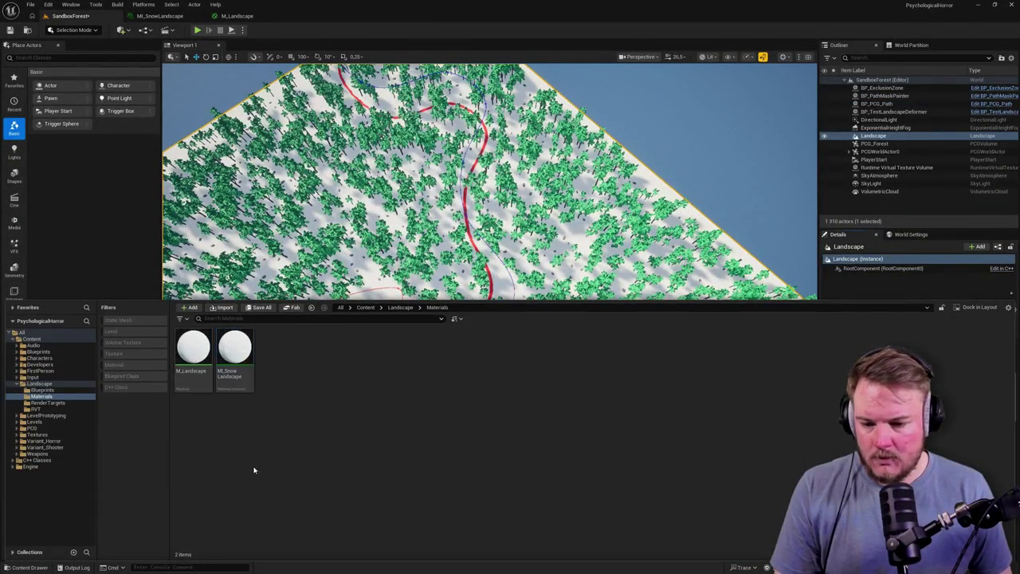
double_click(233, 365)
mouse_move(171, 16)
left_mouse_down()
mouse_move(825, 159)
mouse_move(1019, 160)
left_mouse_up()
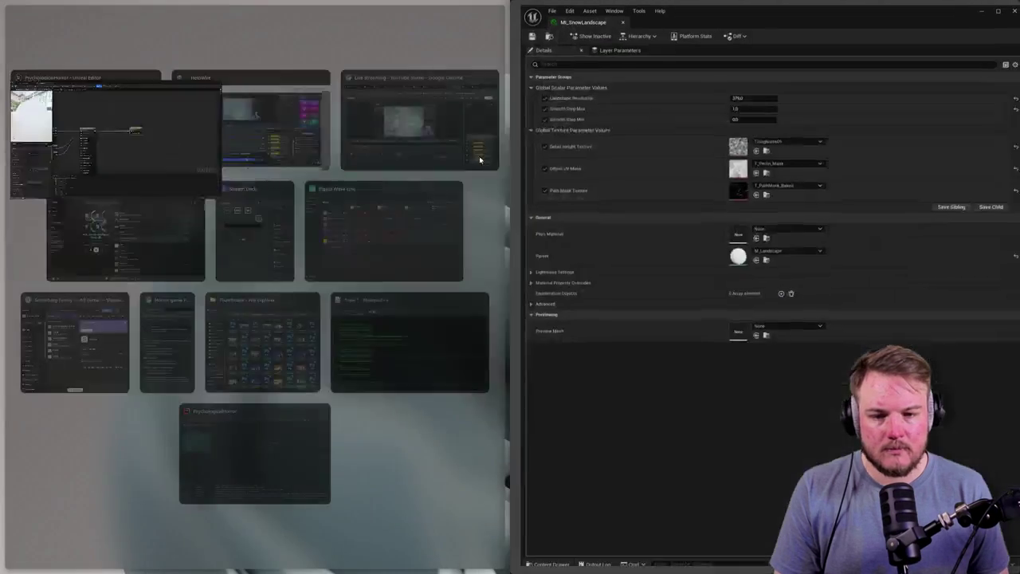
Assign T_PathMask_Baked1 from RenderTargets as MI_SnowLandscape's Path Mask Texture.
left_click(110, 88)
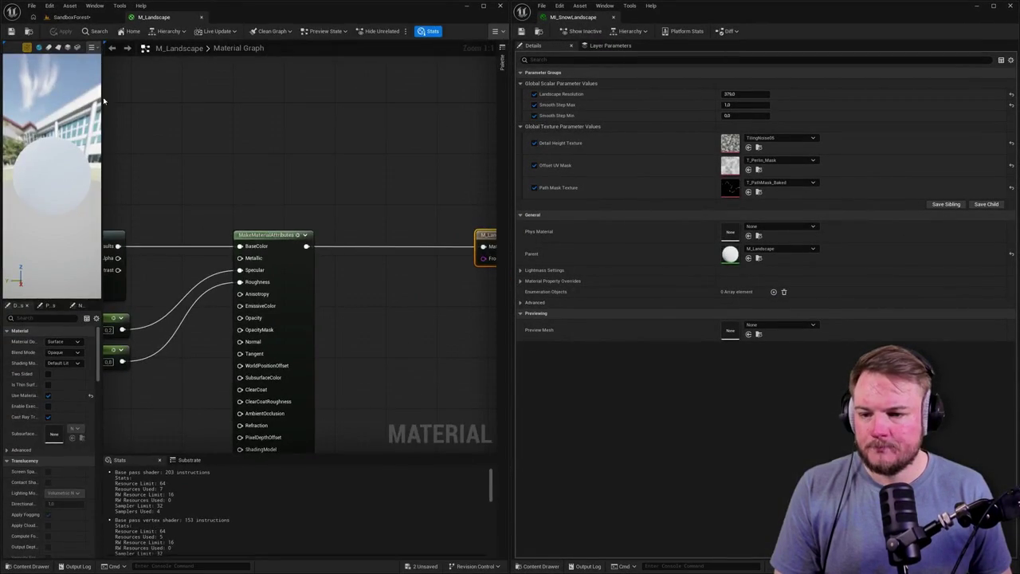
left_click(76, 17)
key("ctrl+space")
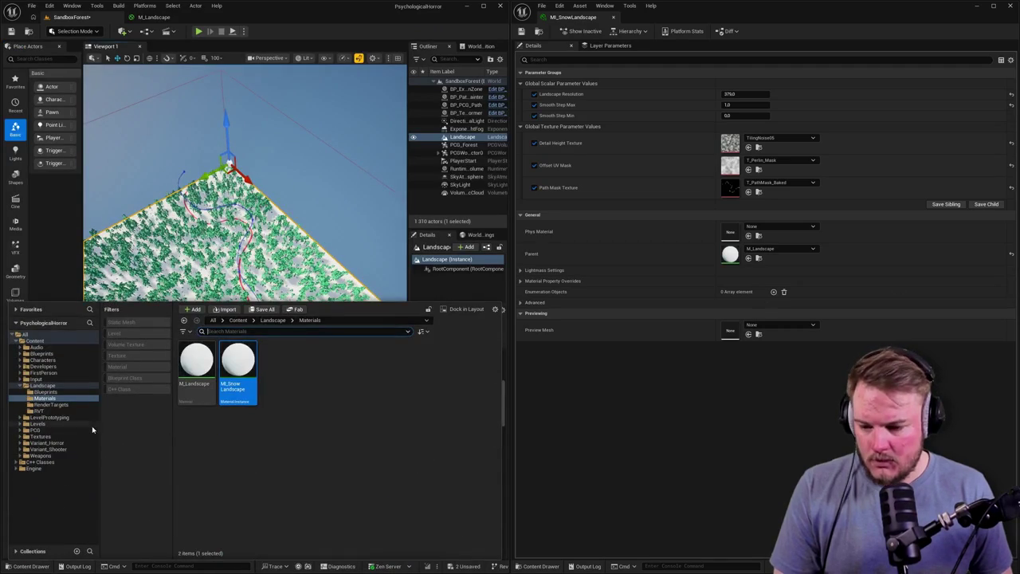
left_click(49, 404)
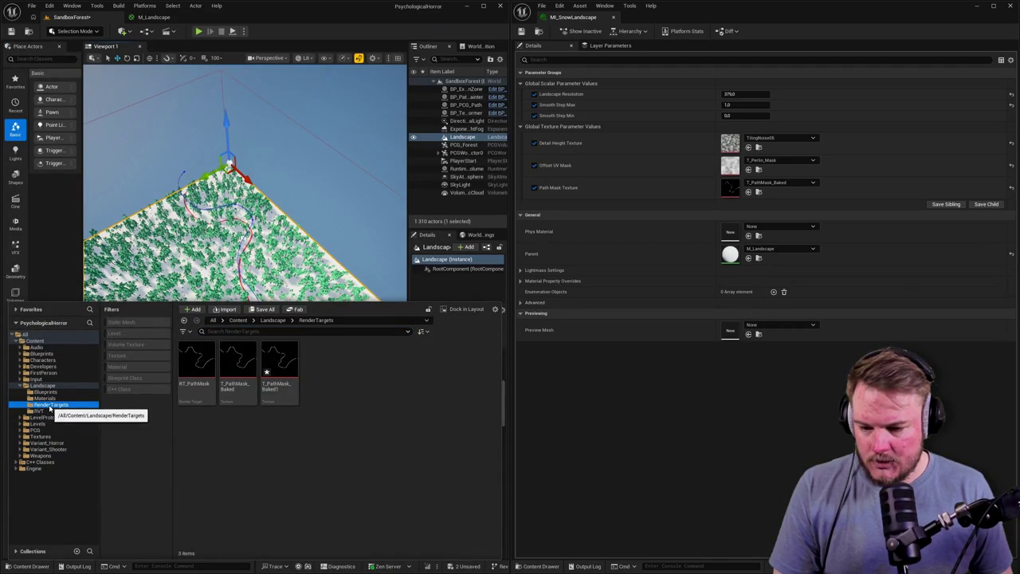
left_click(274, 391)
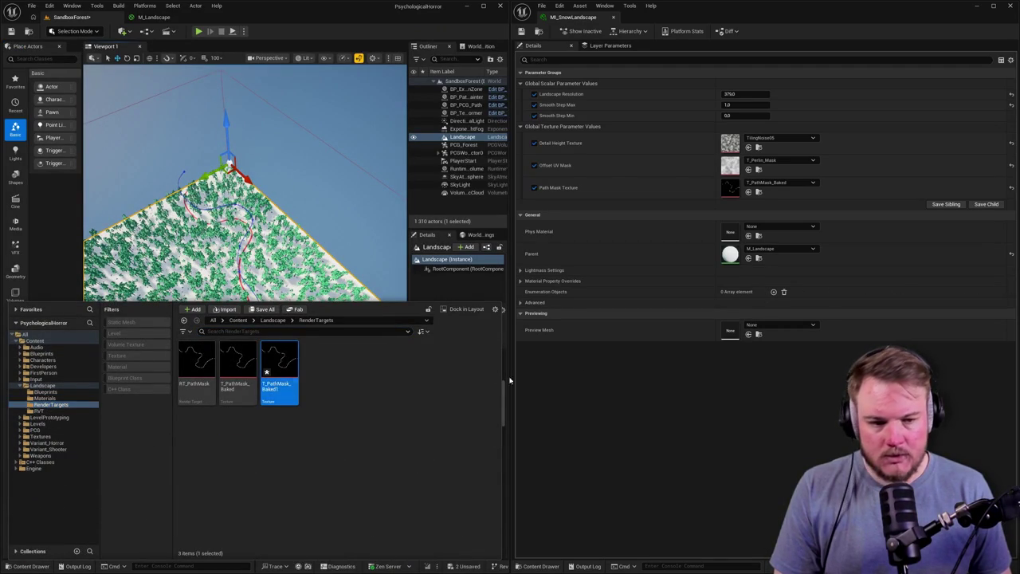
left_click(747, 192)
Select the old T_PathMask_Baked texture in the Content Drawer.
key("ctrl+space")
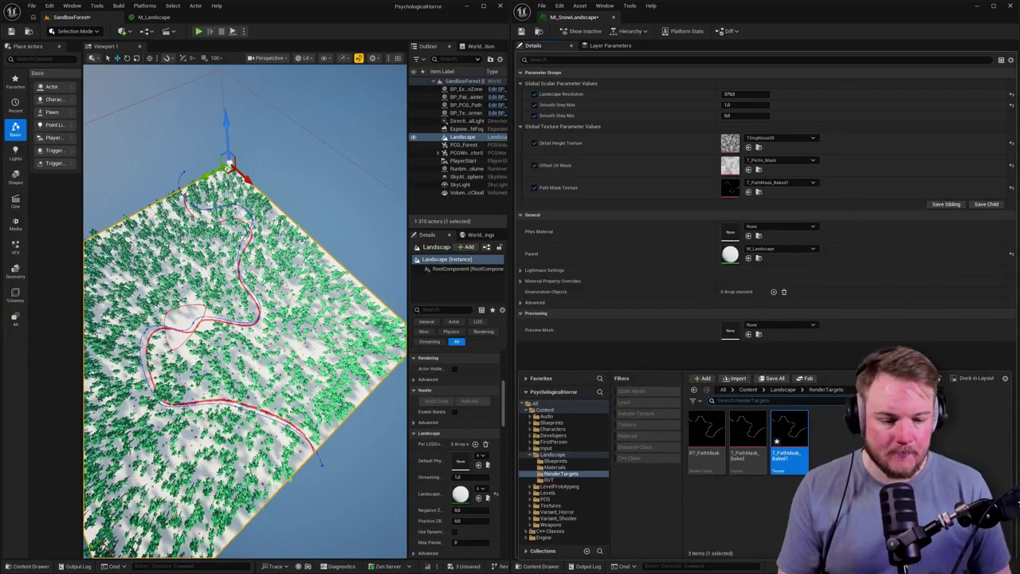
key("Escape")
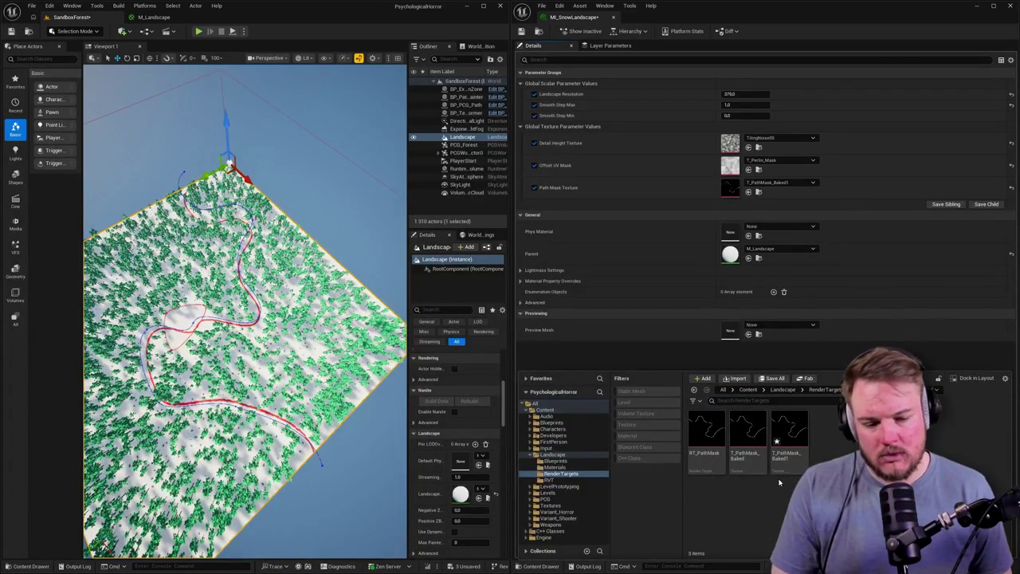
left_click(753, 435)
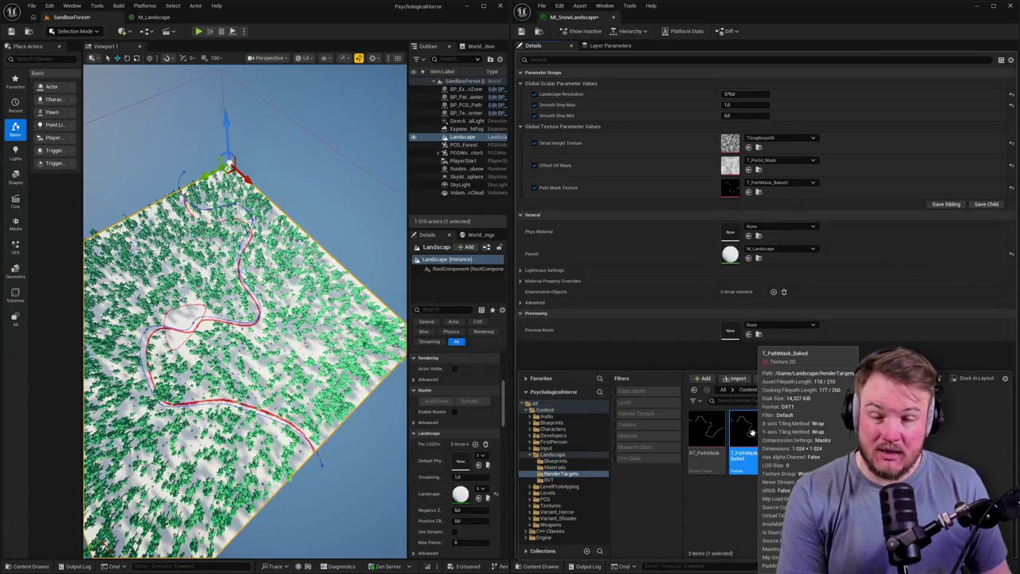
Delete T_PathMask_Baked, replacing its references with T_PathMask_Baked1.
key("Delete")
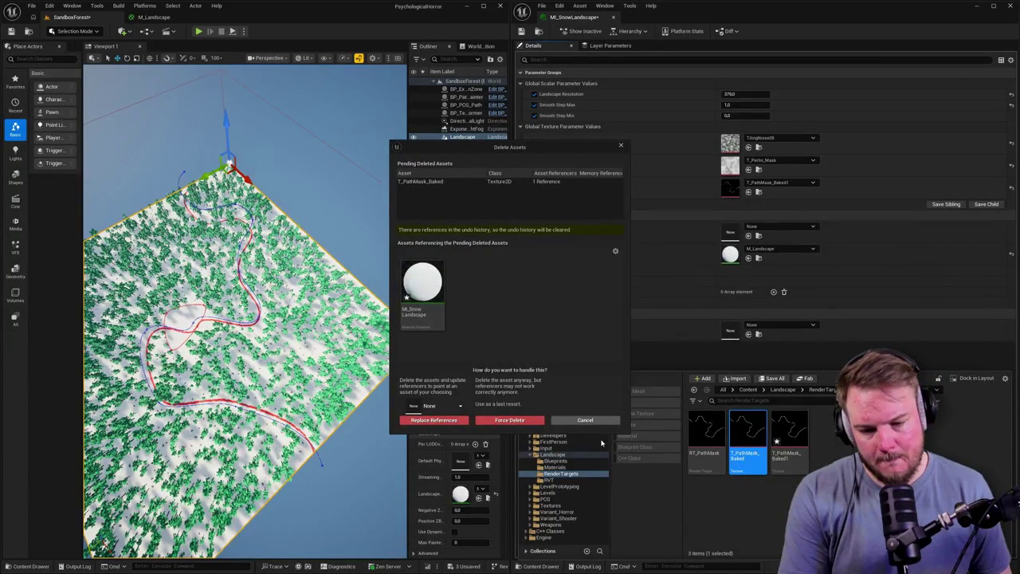
left_click(466, 411)
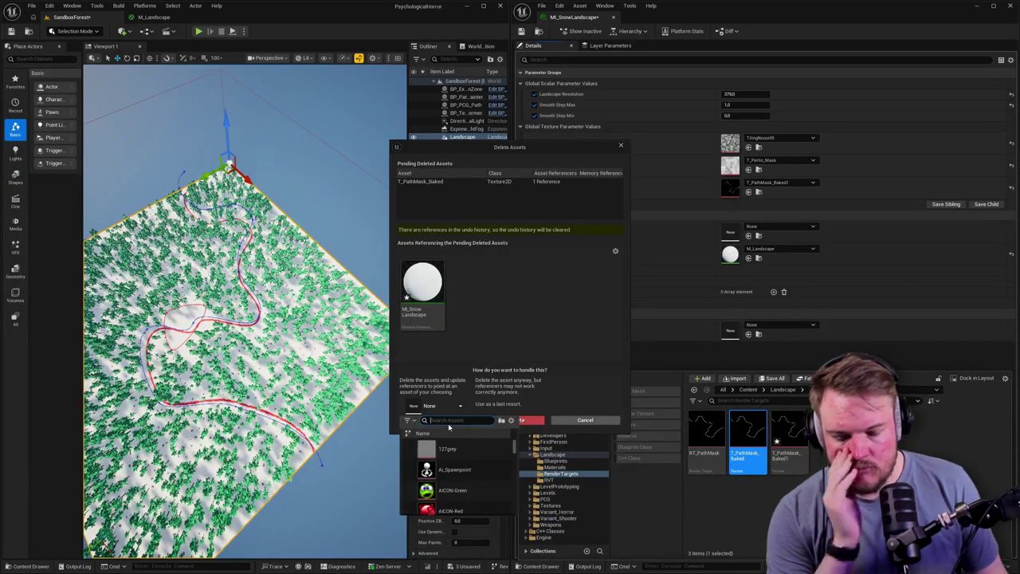
type("T_PathM")
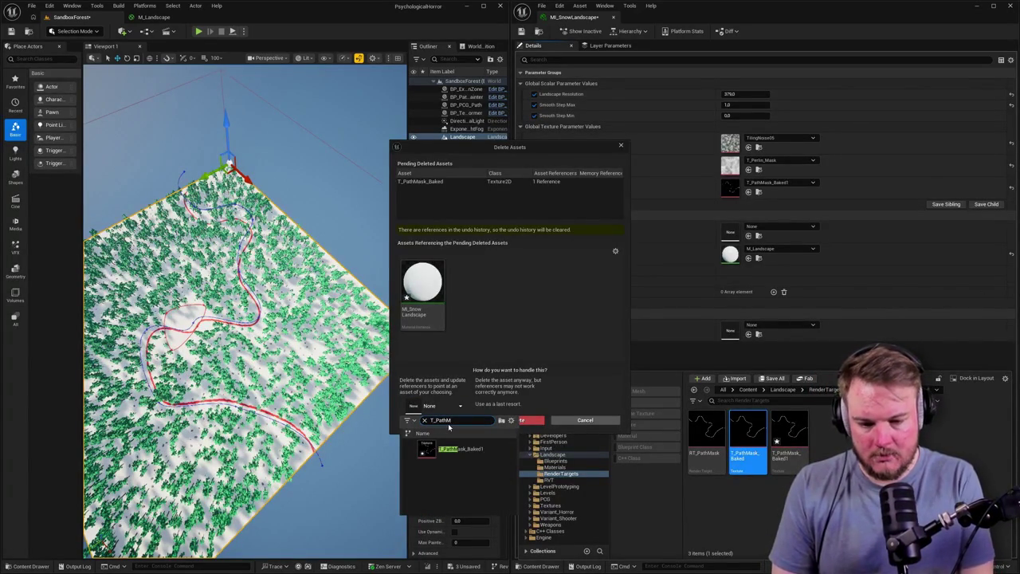
left_click(484, 448)
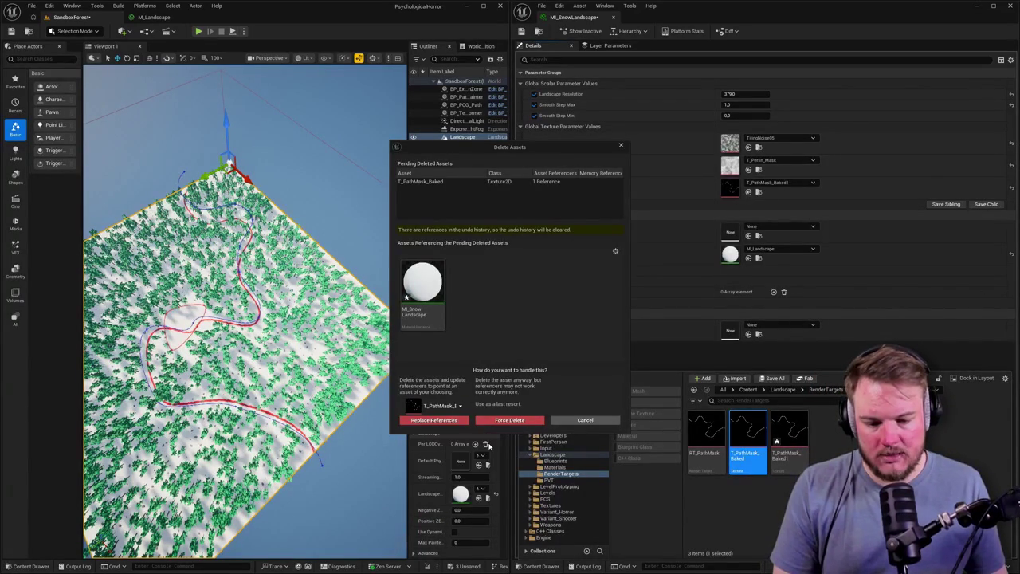
left_click(434, 420)
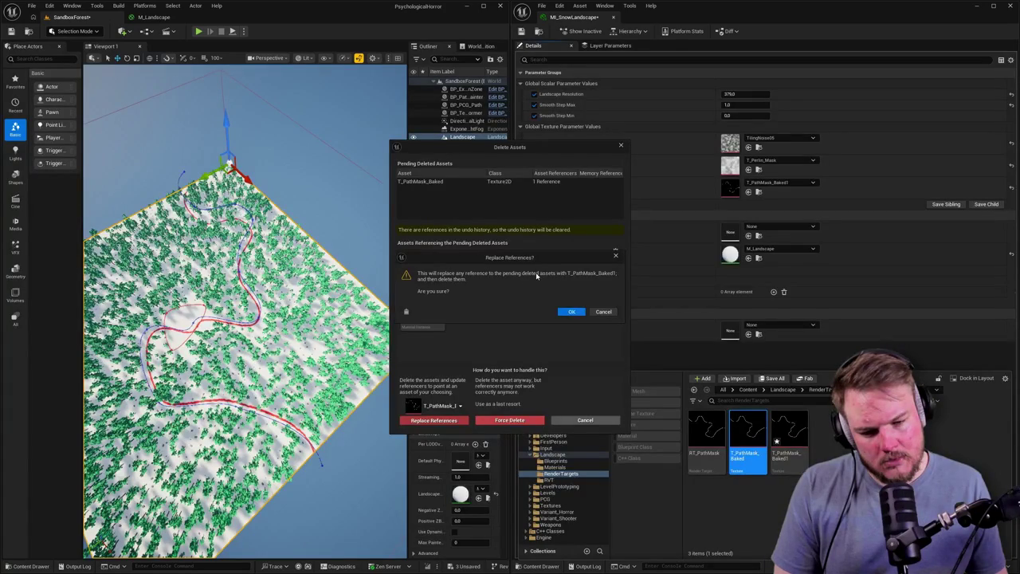
left_click(567, 310)
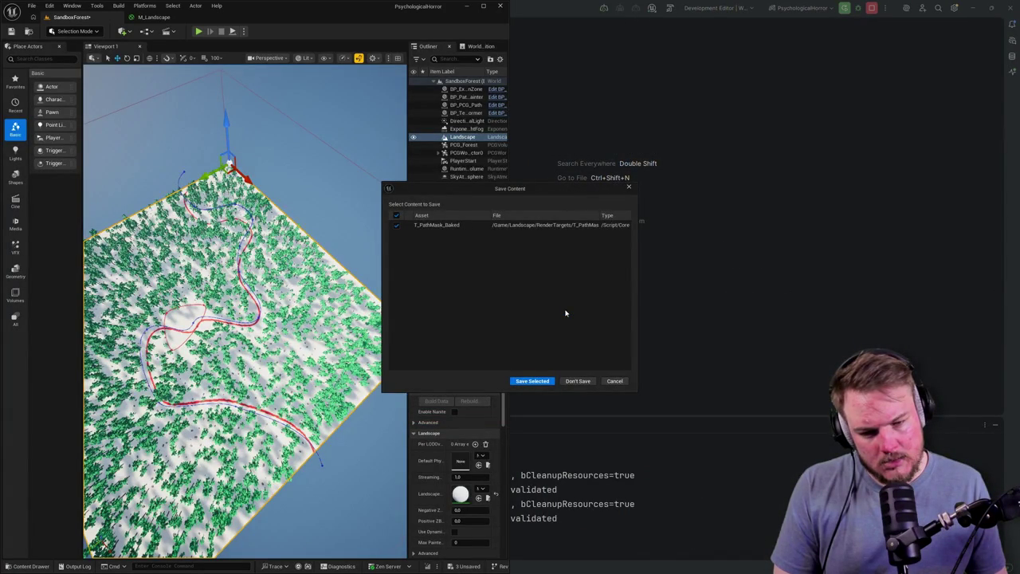
Save the changed asset, maximize the editor, and update and delete unreferenced redirectors in Landscape.
left_click(543, 382)
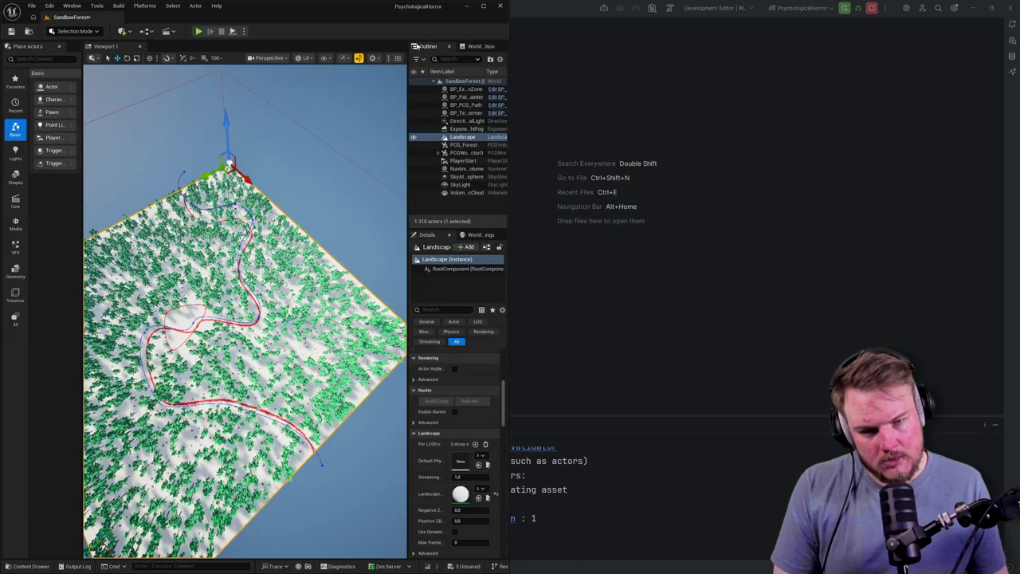
left_click(484, 9)
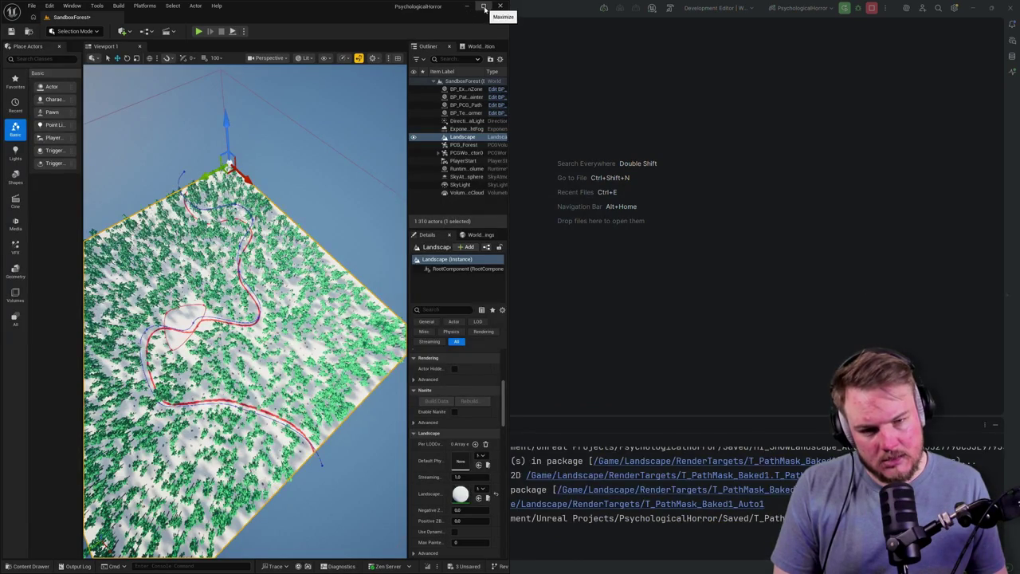
key("ctrl+space")
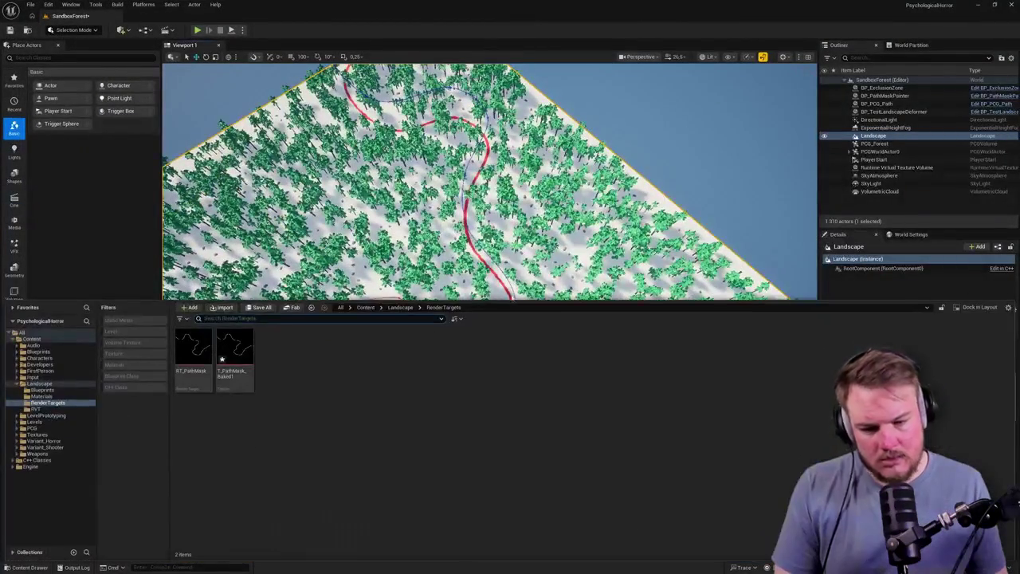
right_click(46, 385)
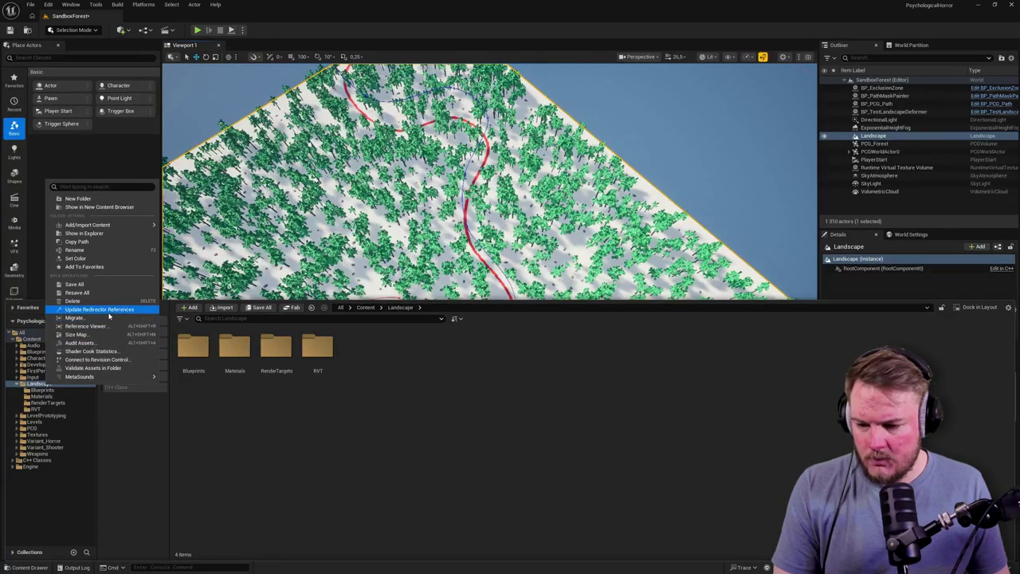
left_click(96, 308)
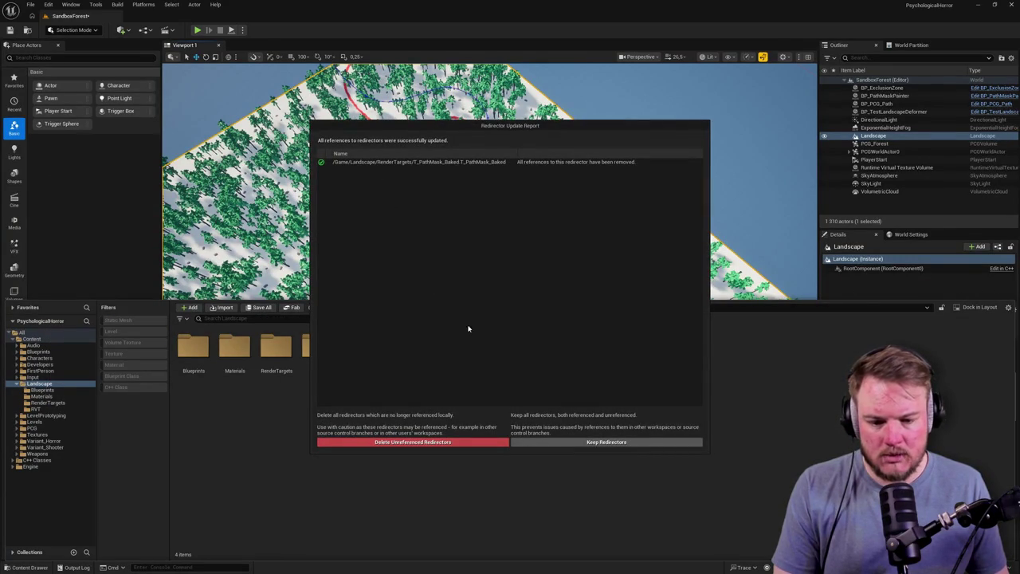
left_click(446, 441)
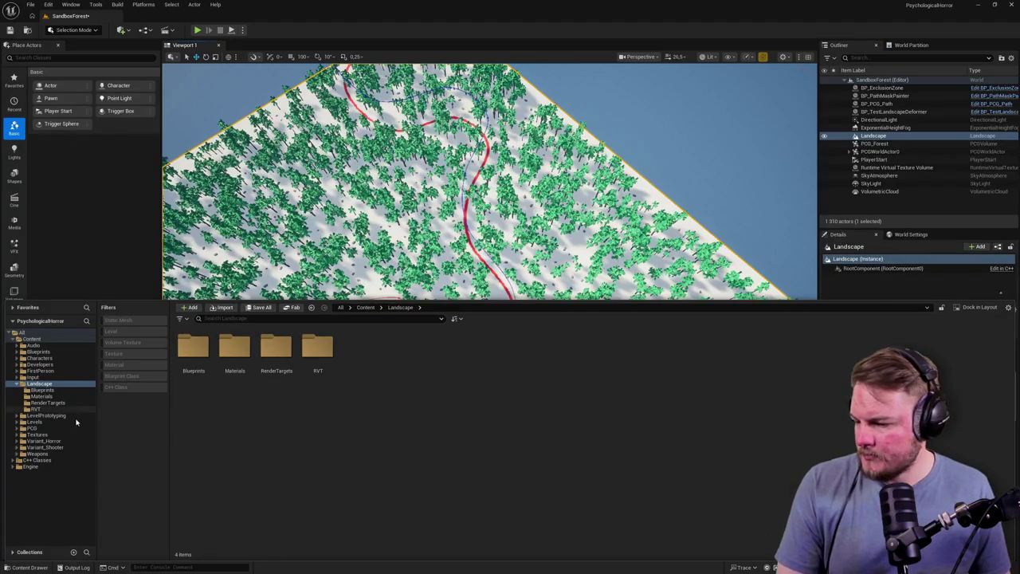
left_click(275, 355)
Rename T_PathMask_Baked1 in RenderTargets to T_PathMask_Baked.
key("Return")
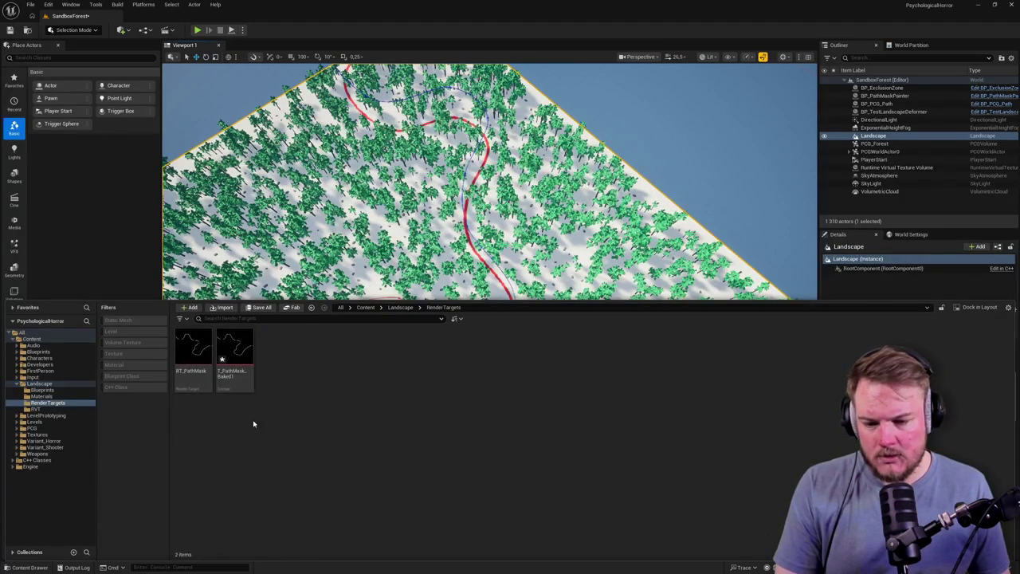
left_click(243, 352)
key("F2")
key("Return")
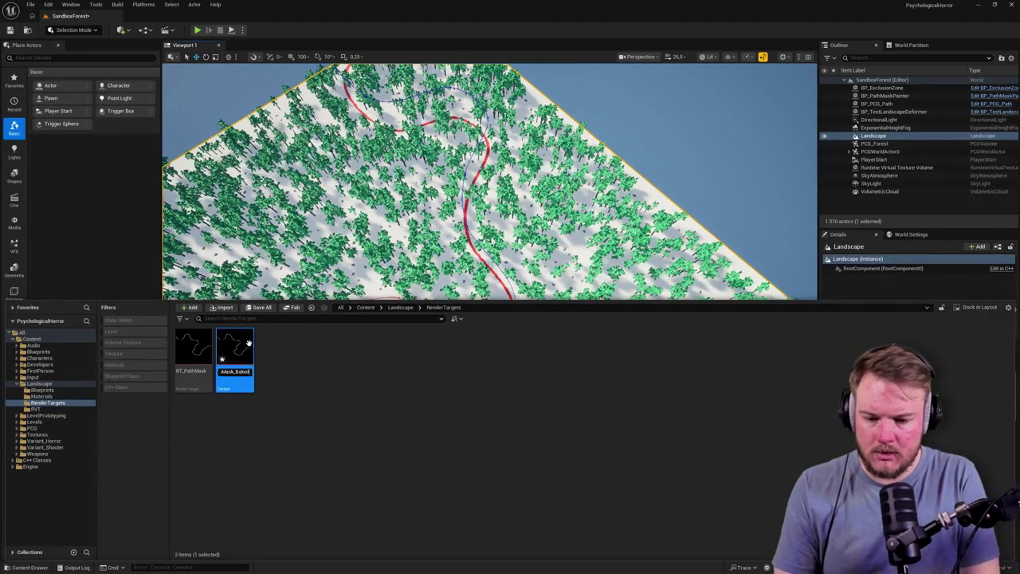
Fly over the forest and jump the view to the PlayerStart.
mouse_move(478, 239)
left_mouse_down()
mouse_move(558, 168)
mouse_move(558, 136)
mouse_move(538, 155)
mouse_move(550, 128)
mouse_move(550, 181)
left_mouse_up()
key("ctrl+space")
double_click(874, 159)
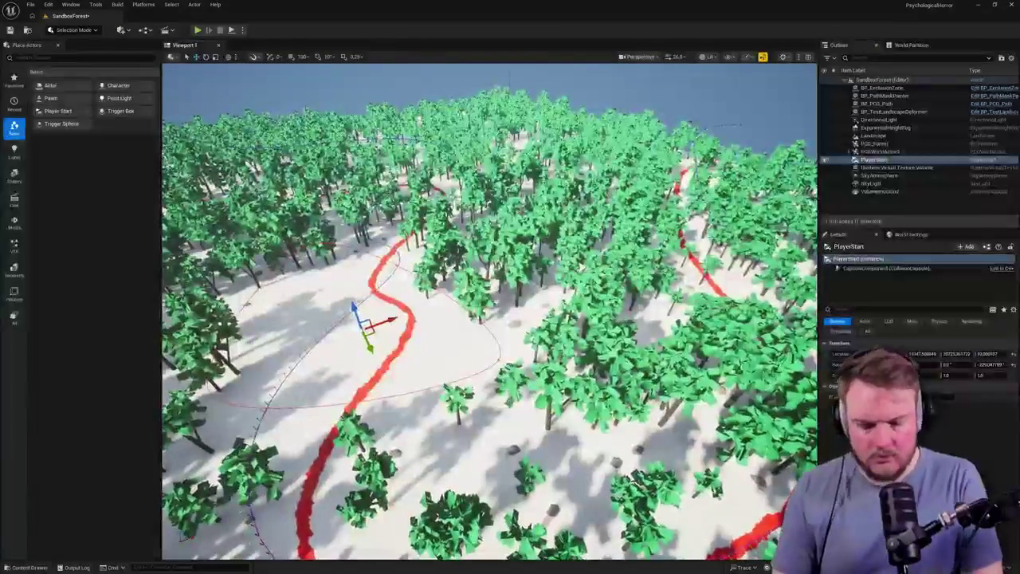
Play the level in the editor and view the running game full screen.
key("alt+p")
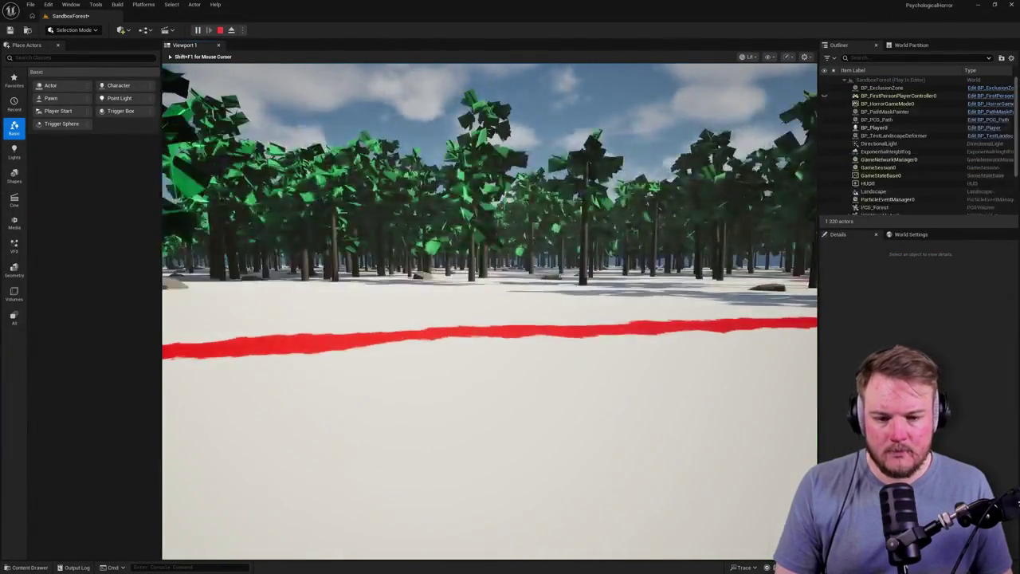
key("F11")
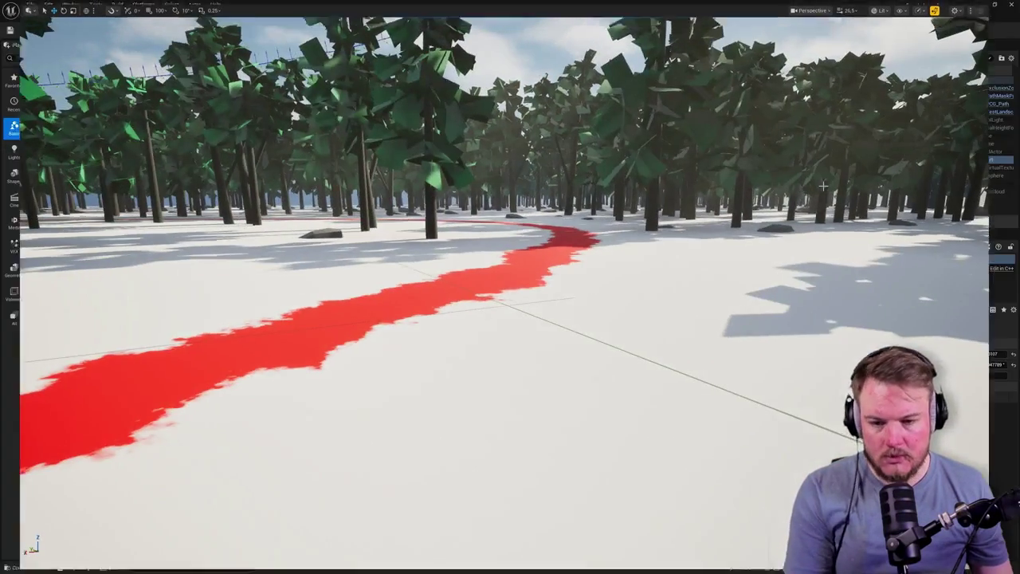
Search the Plugins browser for 'patch' and enable the Landscape Patch plugin.
left_click(49, 5)
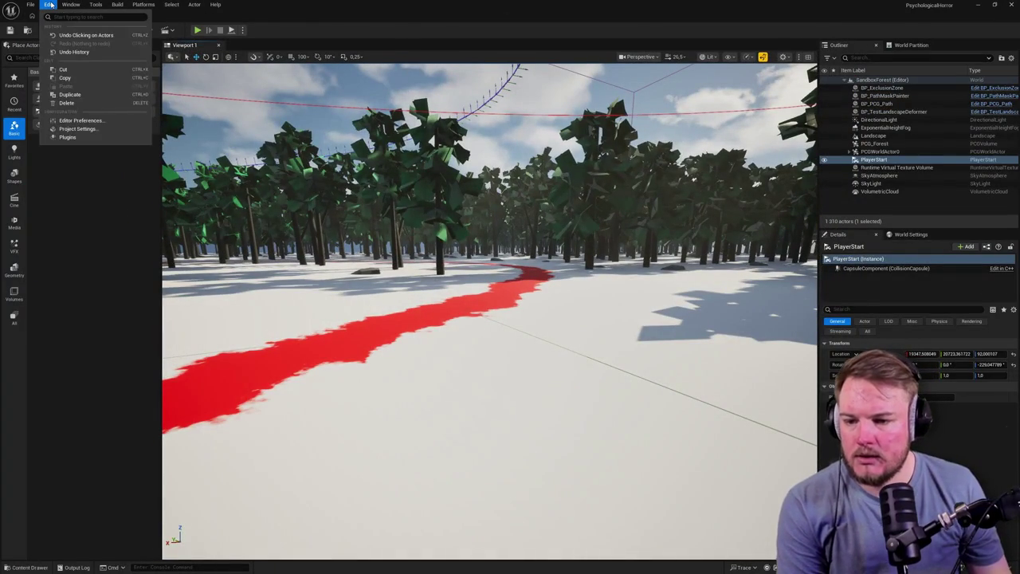
left_click(70, 137)
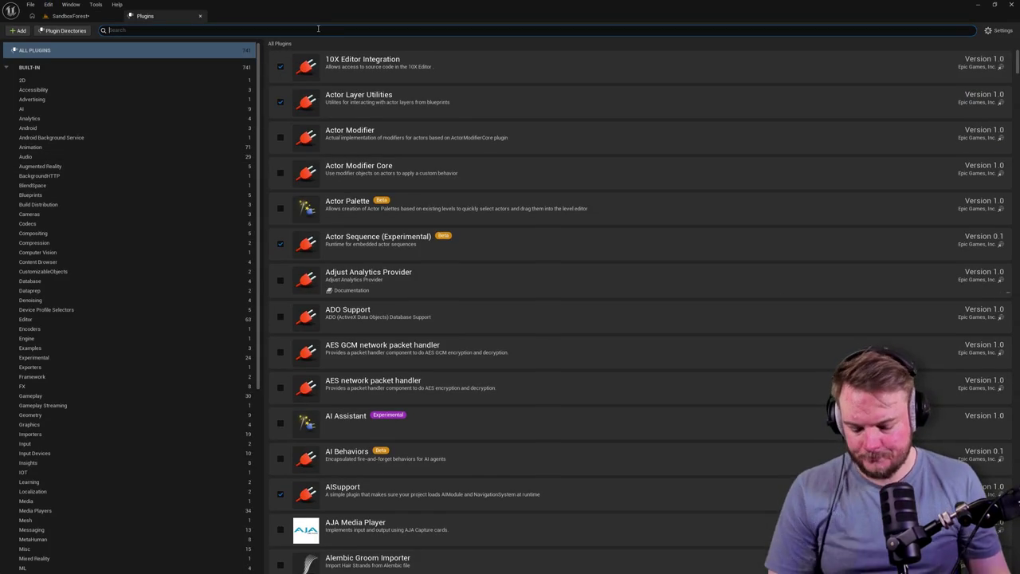
type("patch")
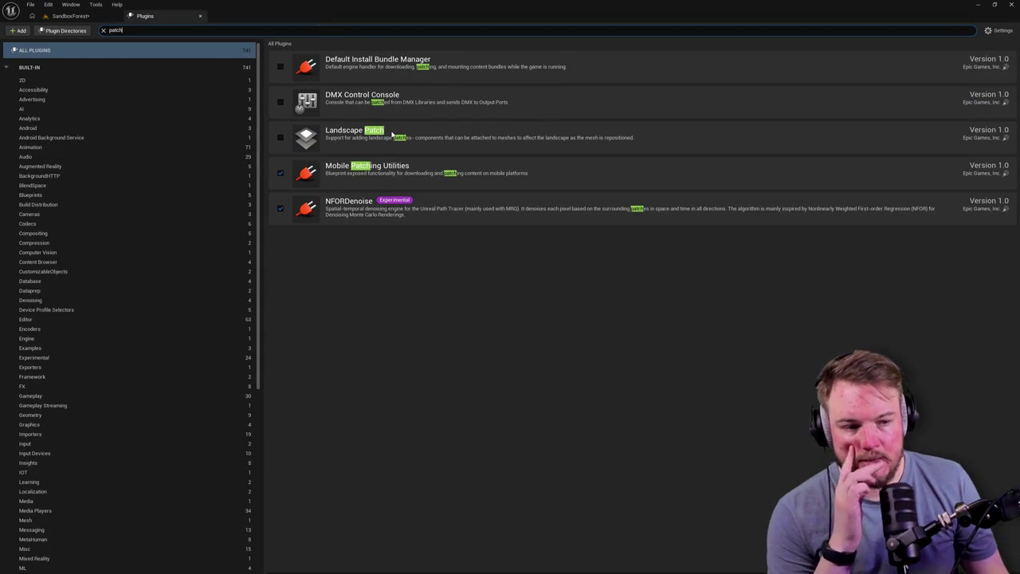
left_click(280, 139)
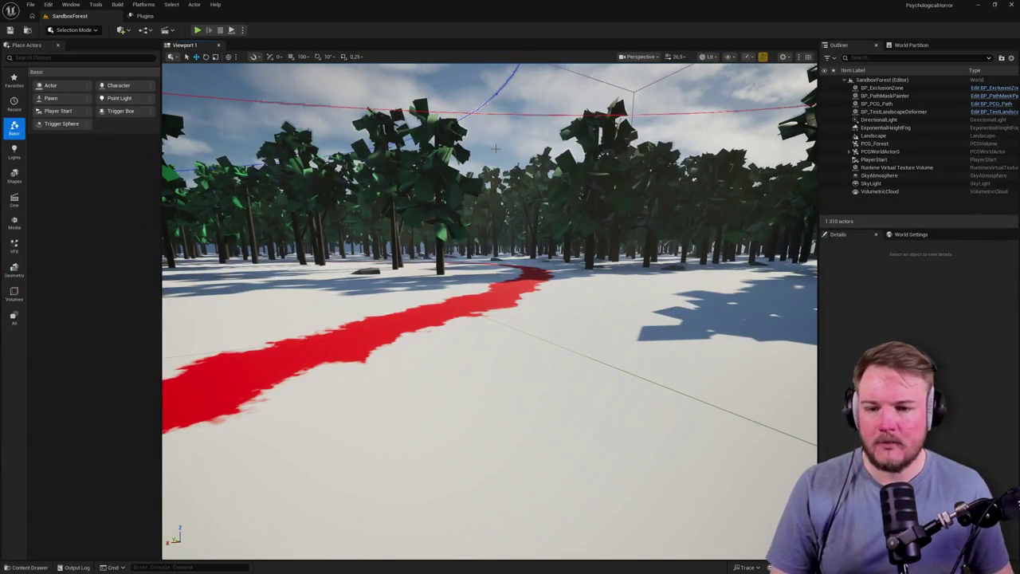
Reopen the Plugins list and search 'patch' to confirm Landscape Patch is enabled.
left_click(51, 5)
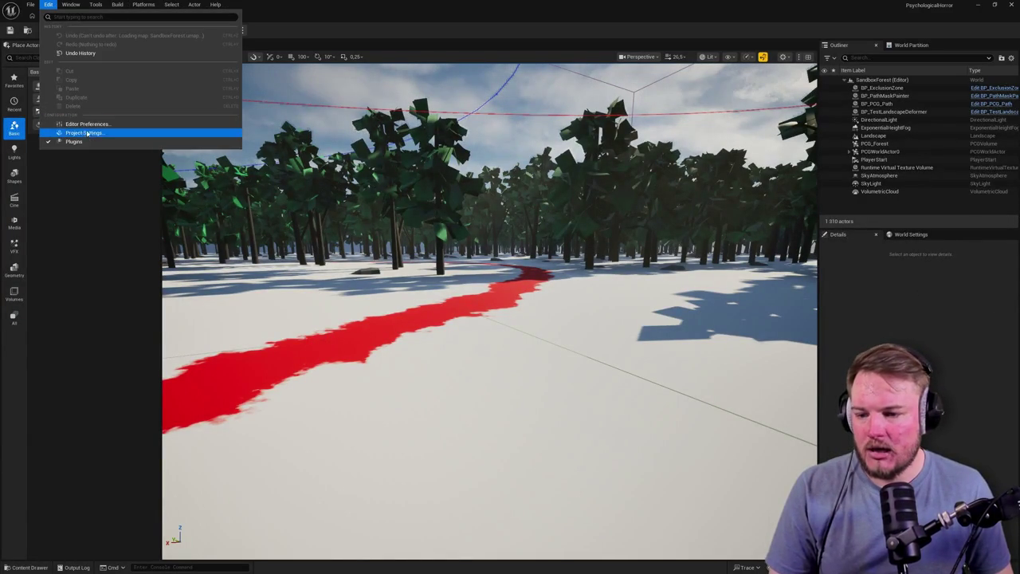
left_click(226, 142)
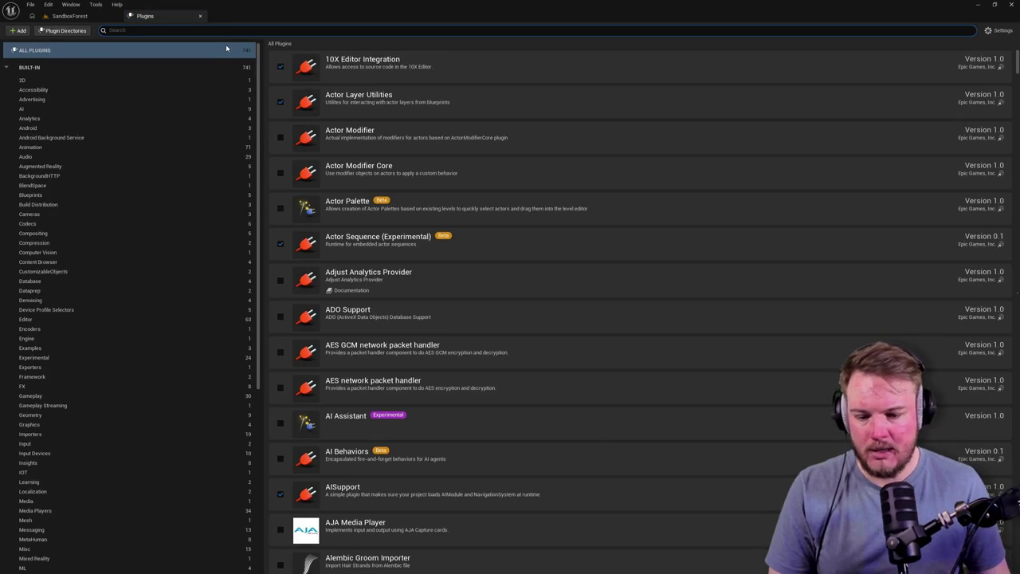
type("patch")
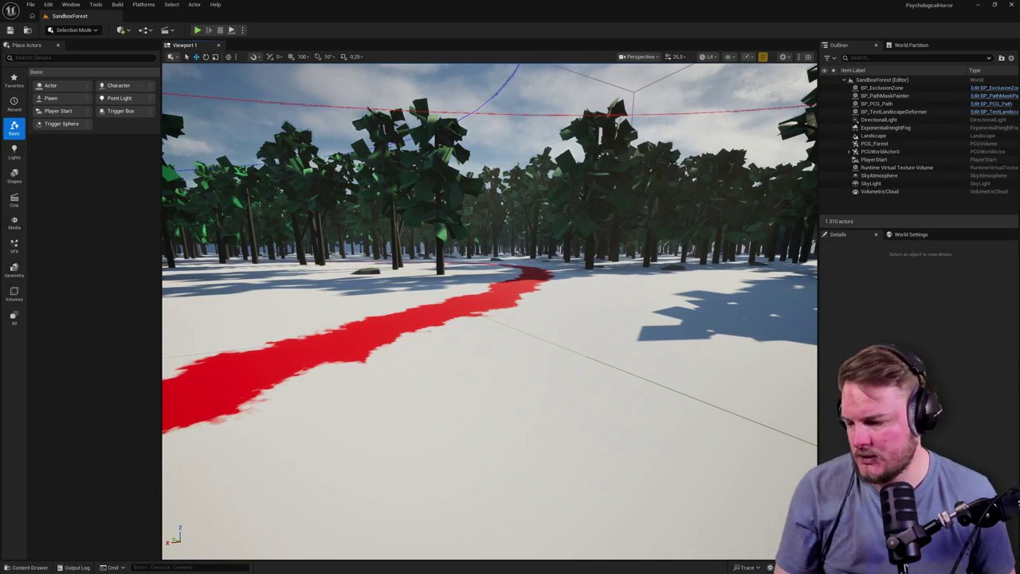
Fly the camera toward the red path and show the Landscape/Blueprints folder in the Content Drawer.
left_click_drag(578, 249, 587, 243)
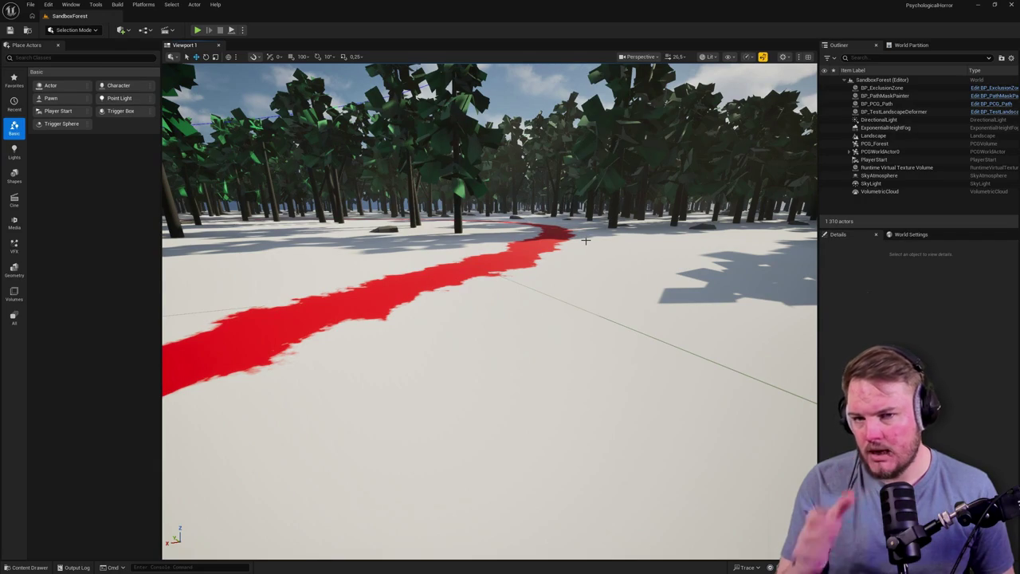
left_click_drag(585, 240, 558, 232)
key("ctrl+space")
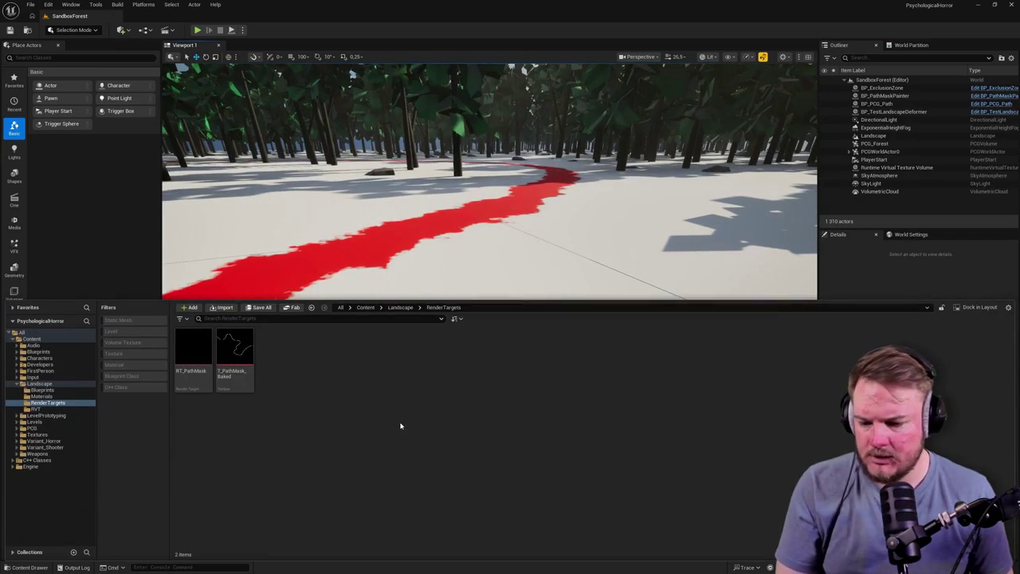
left_click(41, 390)
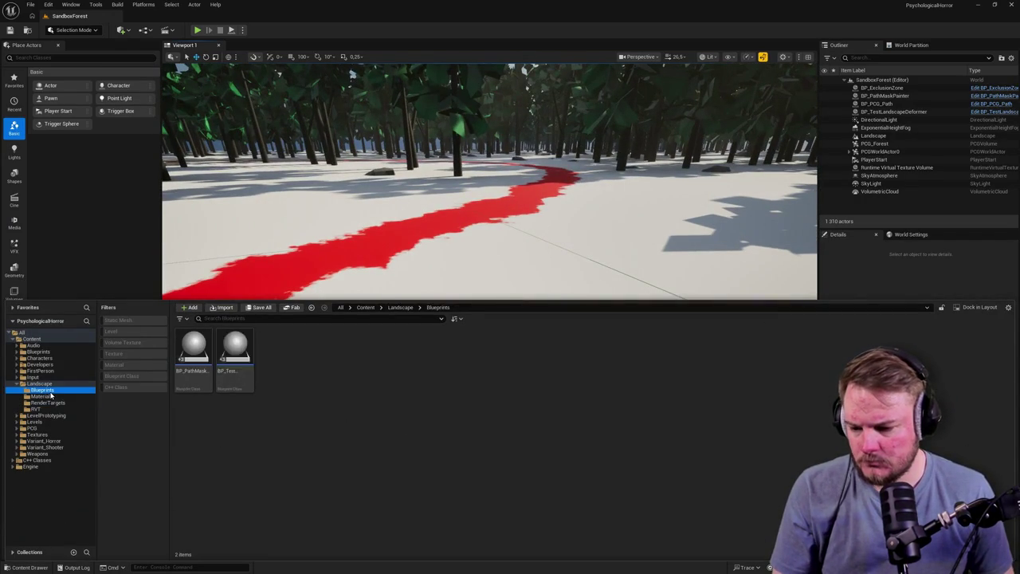
Create an Actor Blueprint named BP_LandscapePatch in Landscape/Blueprints and open it.
right_click(428, 348)
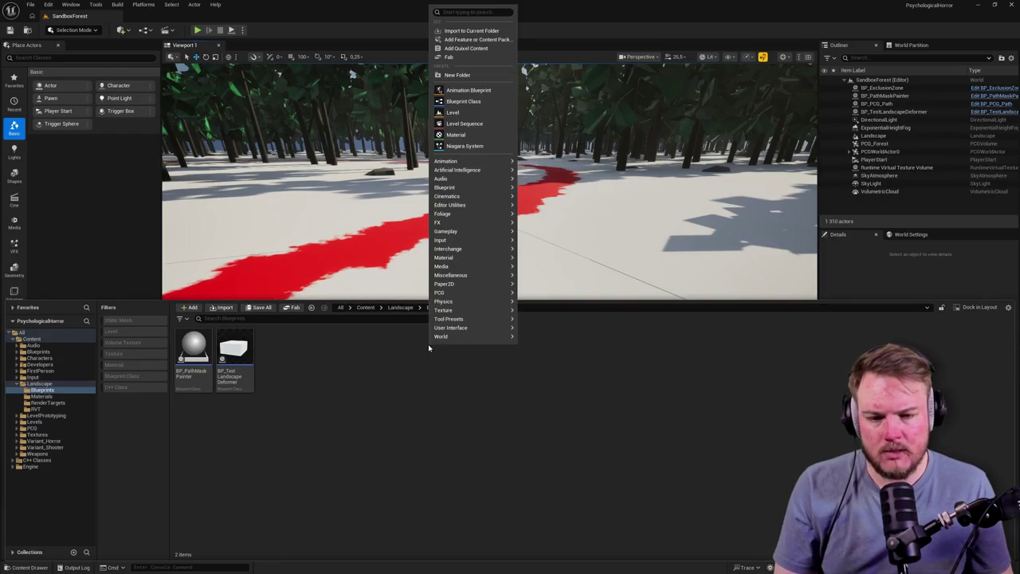
left_click(463, 102)
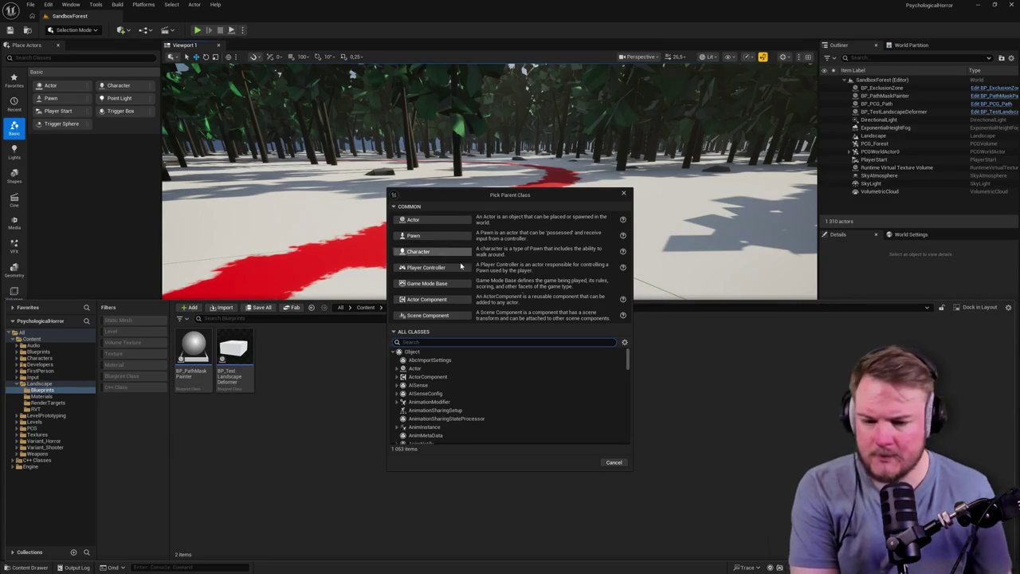
left_click(437, 233)
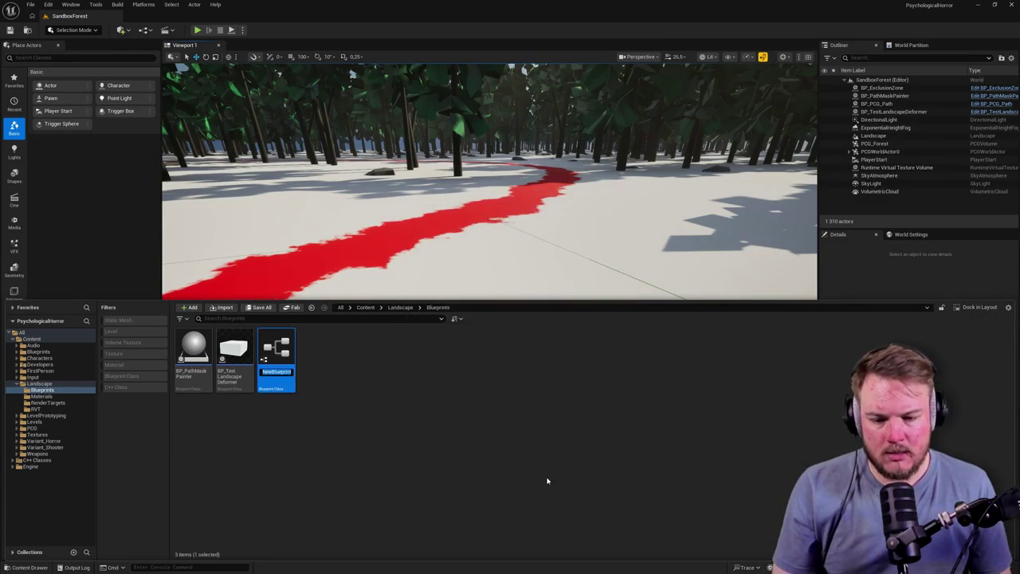
type("BP_")
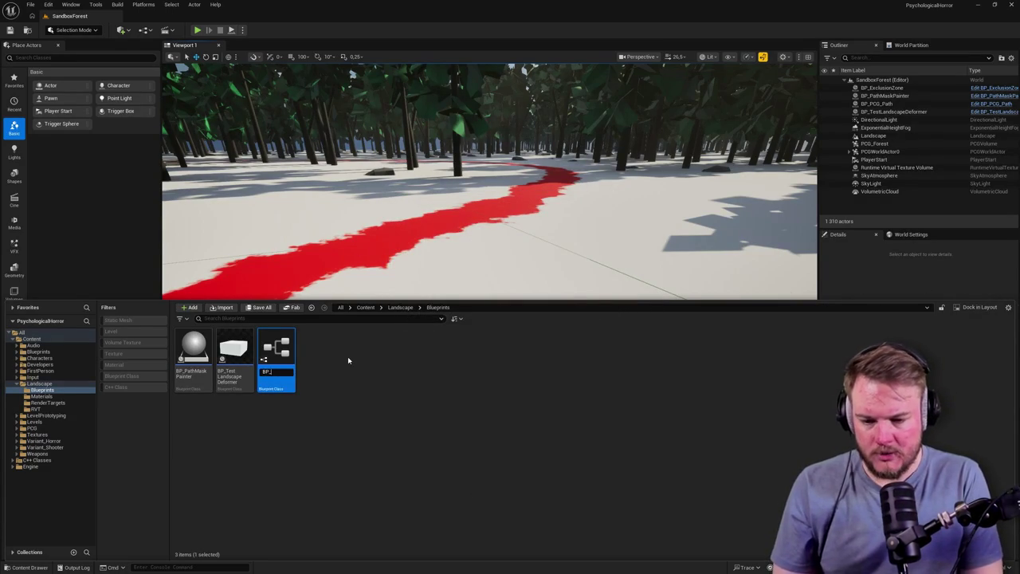
type("LandscapePatch")
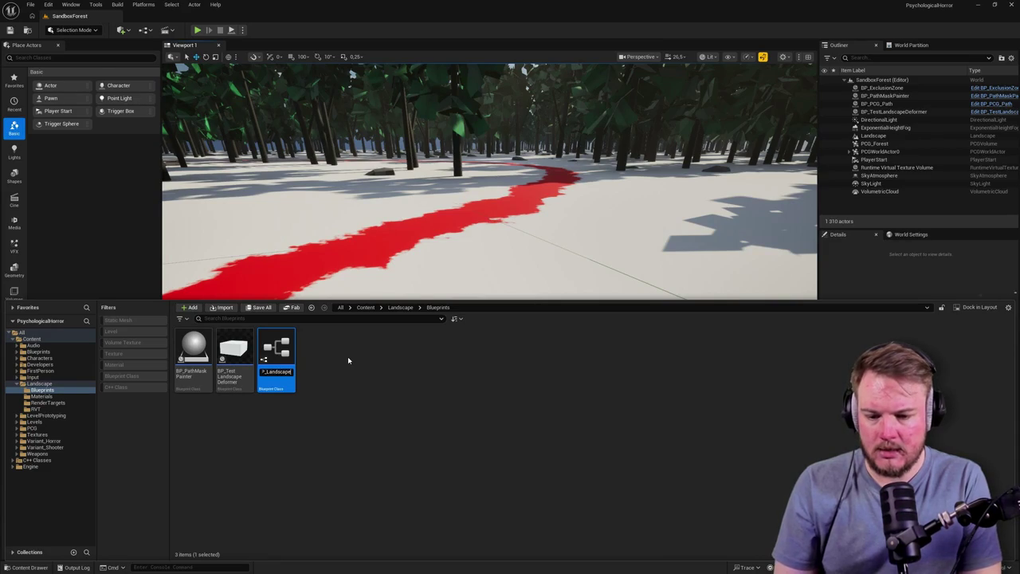
key("Return")
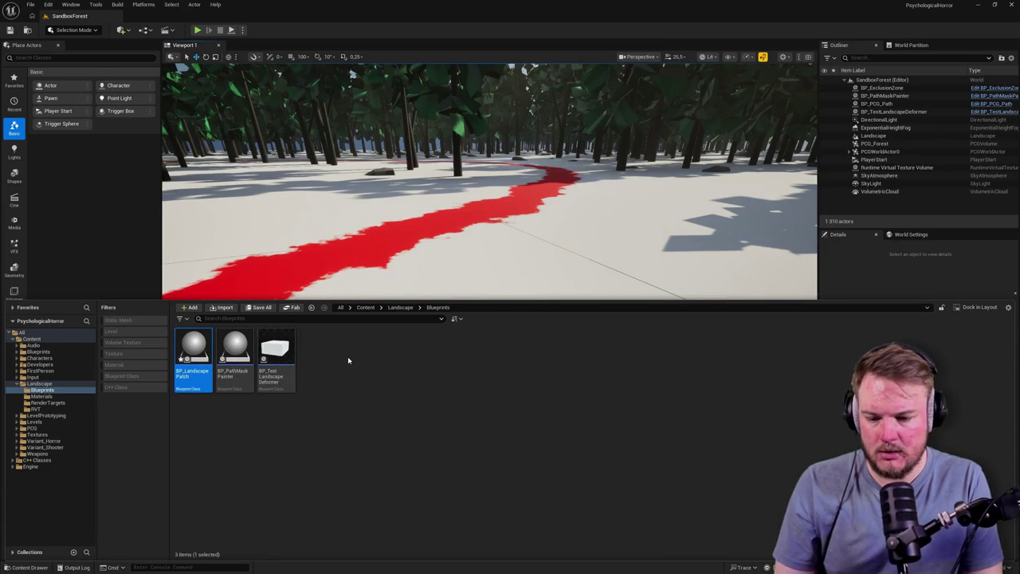
key("Return")
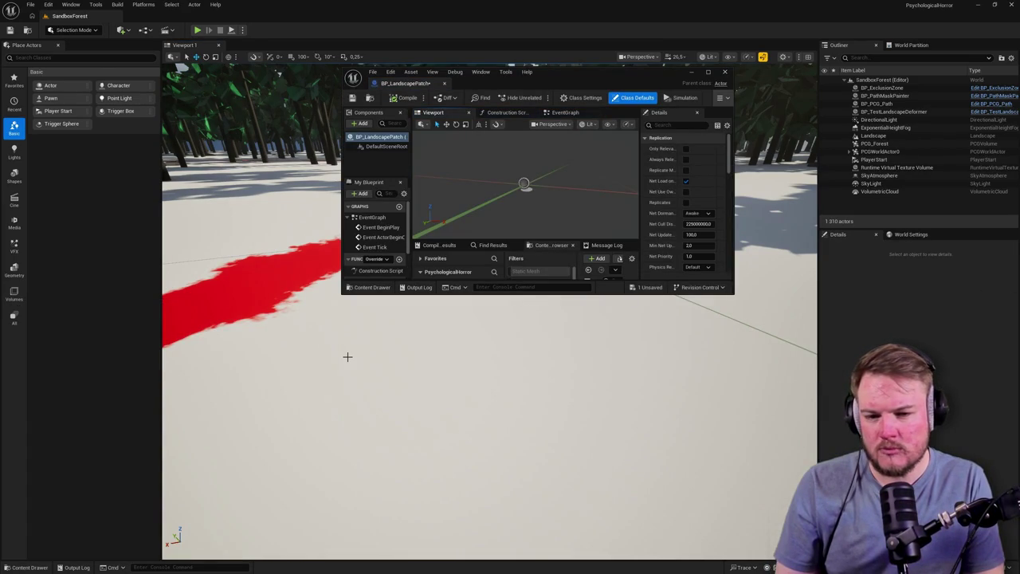
Dock the floating BP_LandscapePatch editor as a tab beside SandboxForest.
left_click(194, 24)
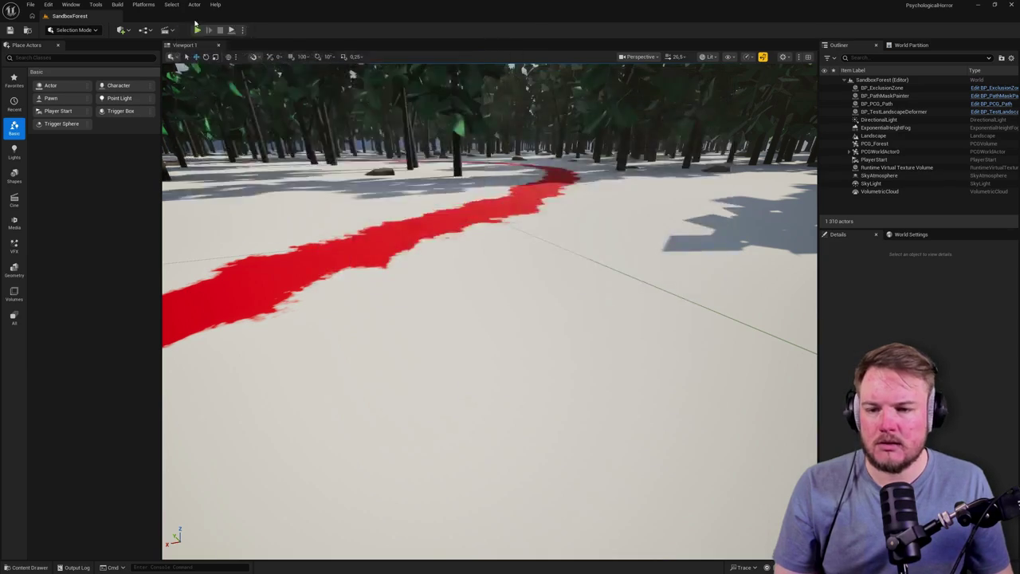
left_click_drag(194, 24, 183, 18)
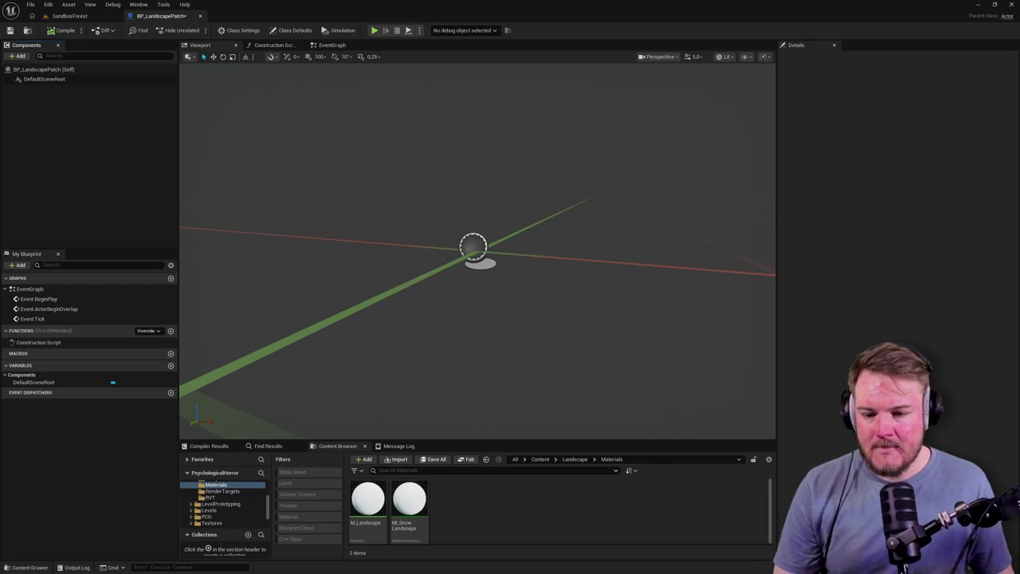
Focus the BP_LandscapePatch Viewport preview holding only the DefaultSceneRoot.
left_click(329, 270)
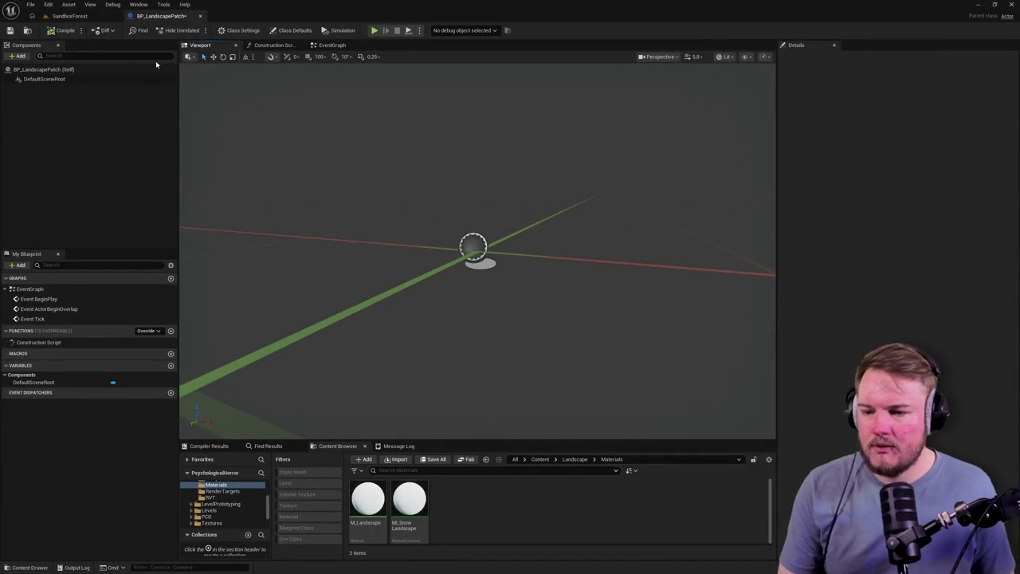
Add a Landscape Texture Patch component under DefaultSceneRoot, keeping its default name.
left_click(24, 56)
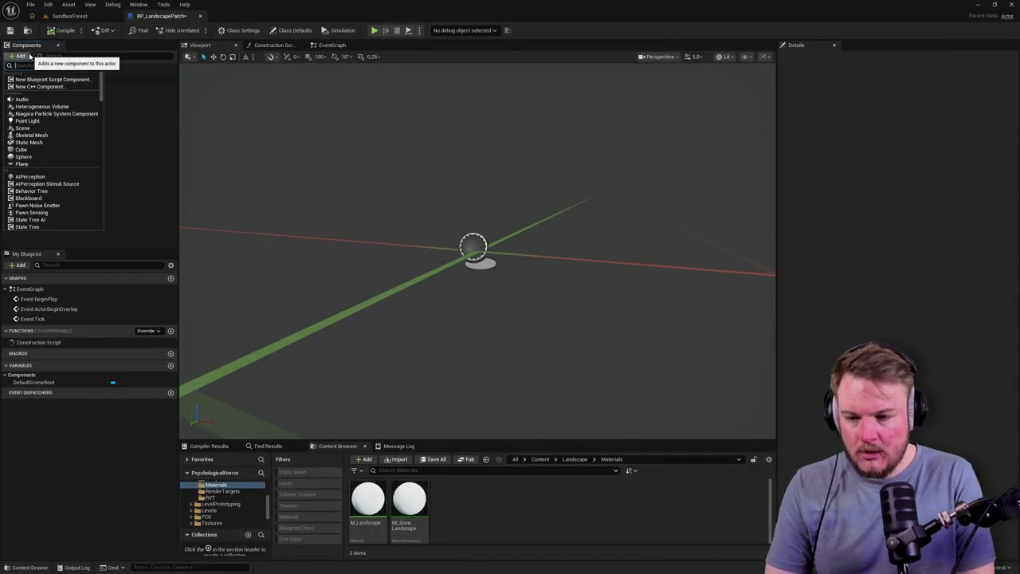
type("landscape")
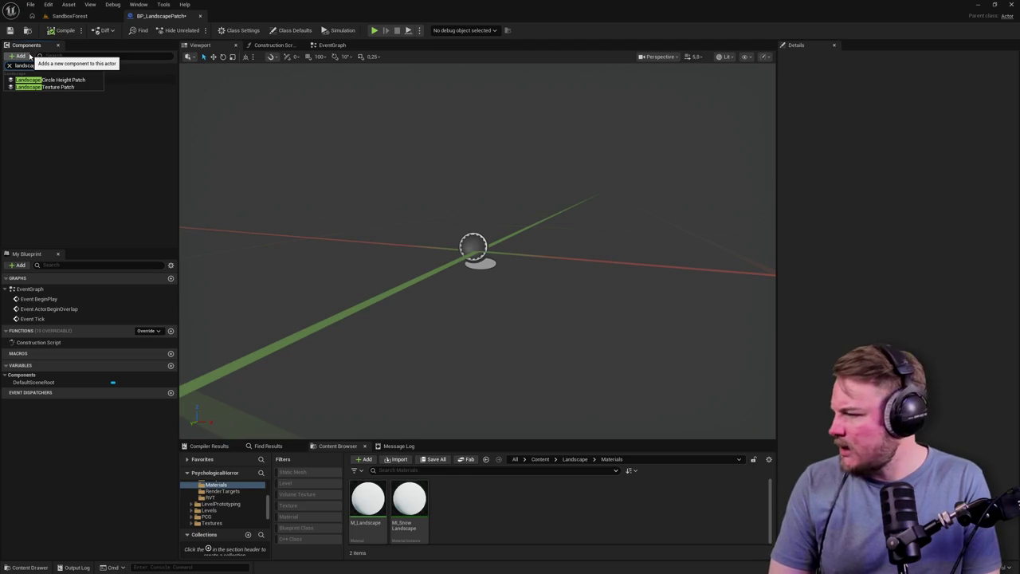
key("Down")
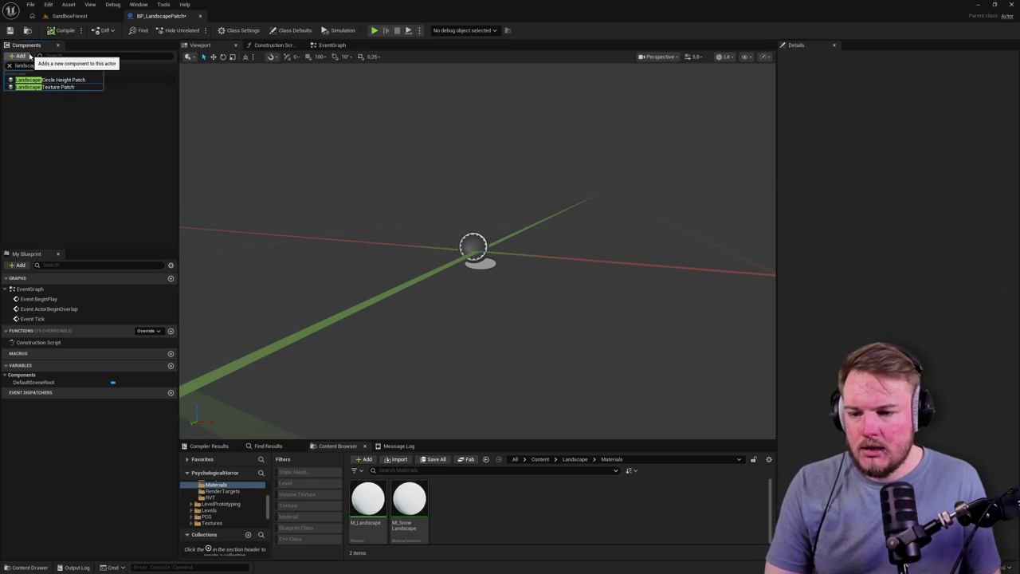
left_click(68, 86)
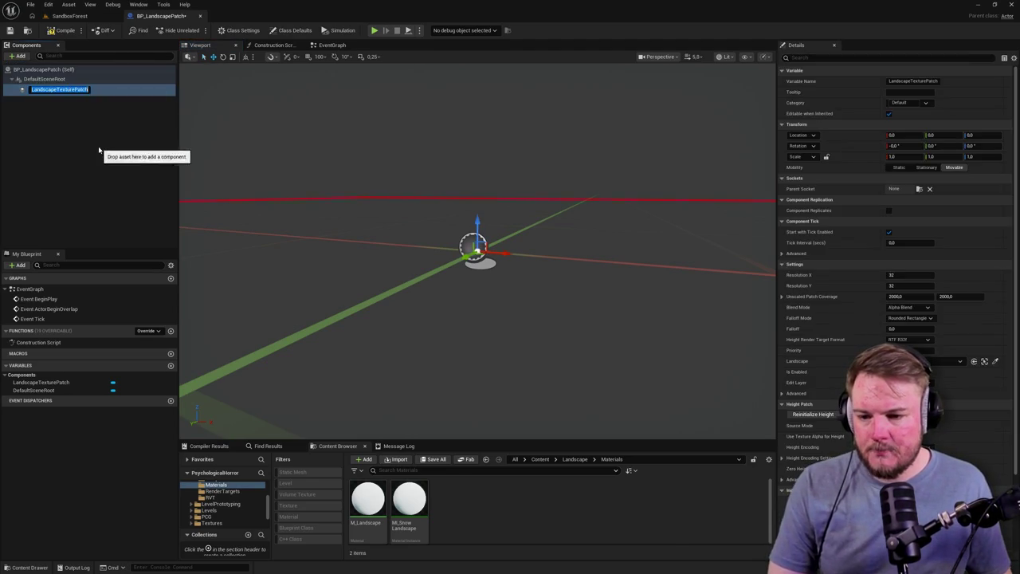
left_click(99, 150)
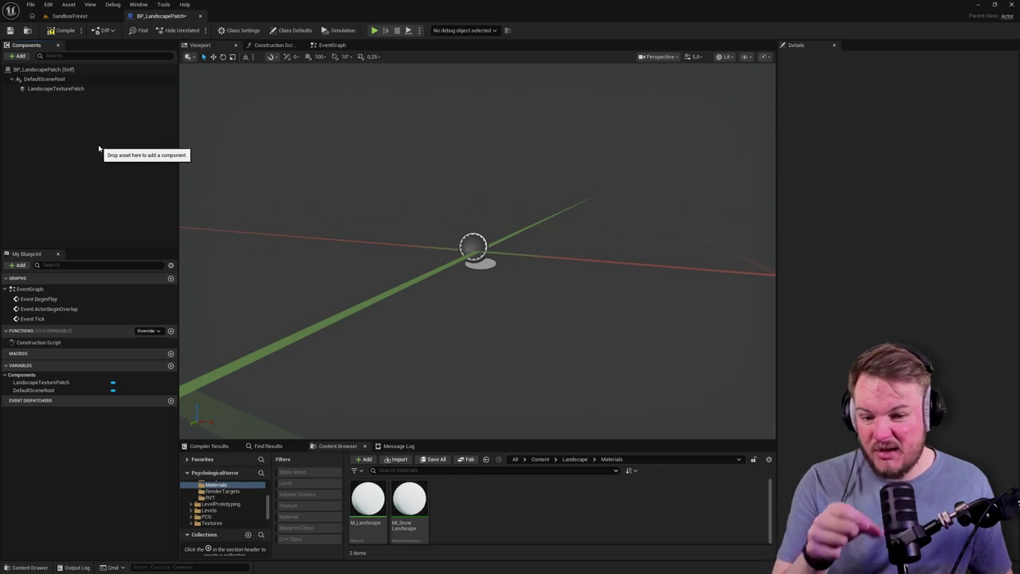
Return to SandboxForest, bring the camera down onto the red path, and open the Content Drawer.
left_click(70, 16)
scroll(539, 228, "up", 3)
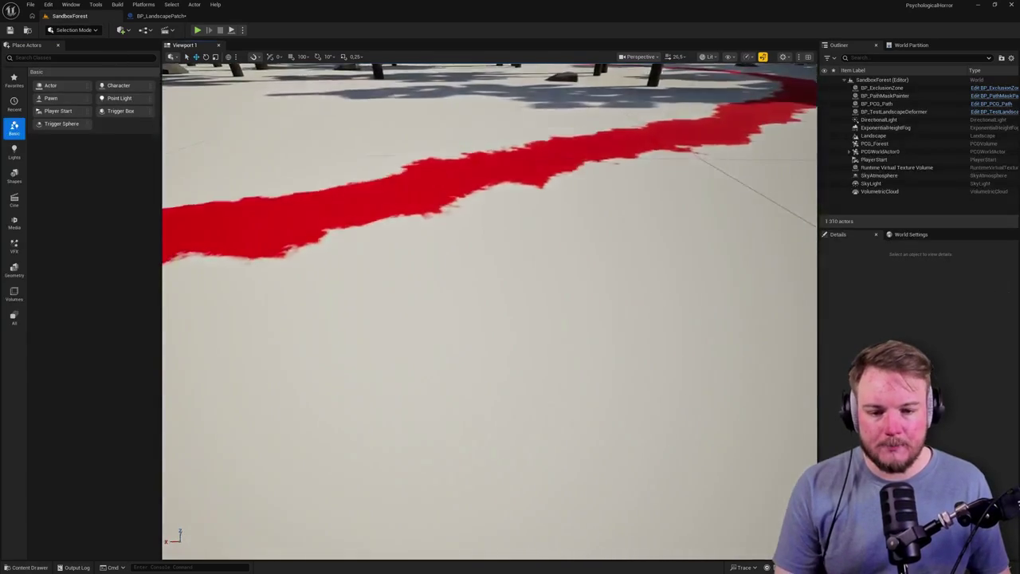
scroll(489, 311, "down", 10)
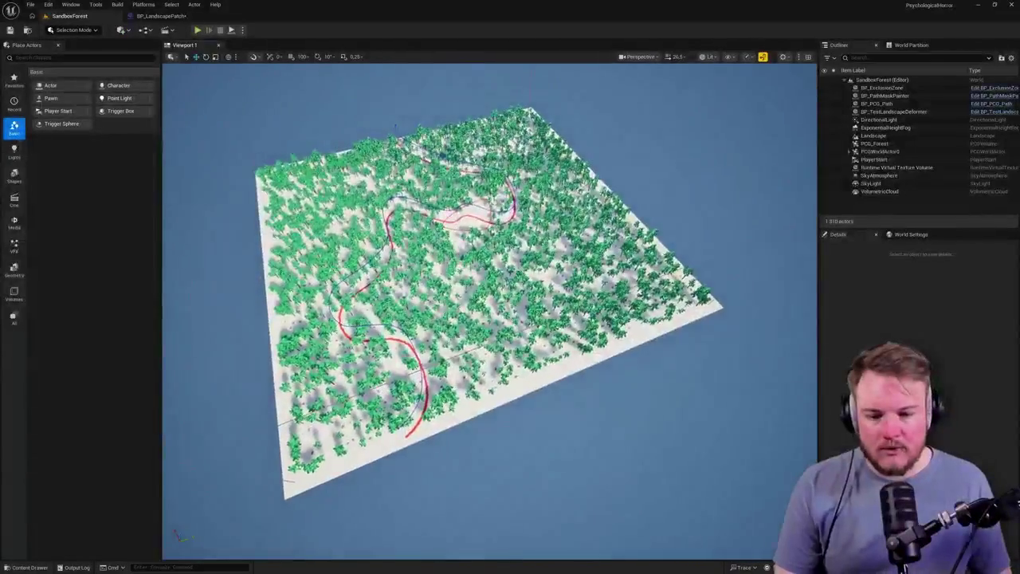
scroll(489, 311, "up", 10)
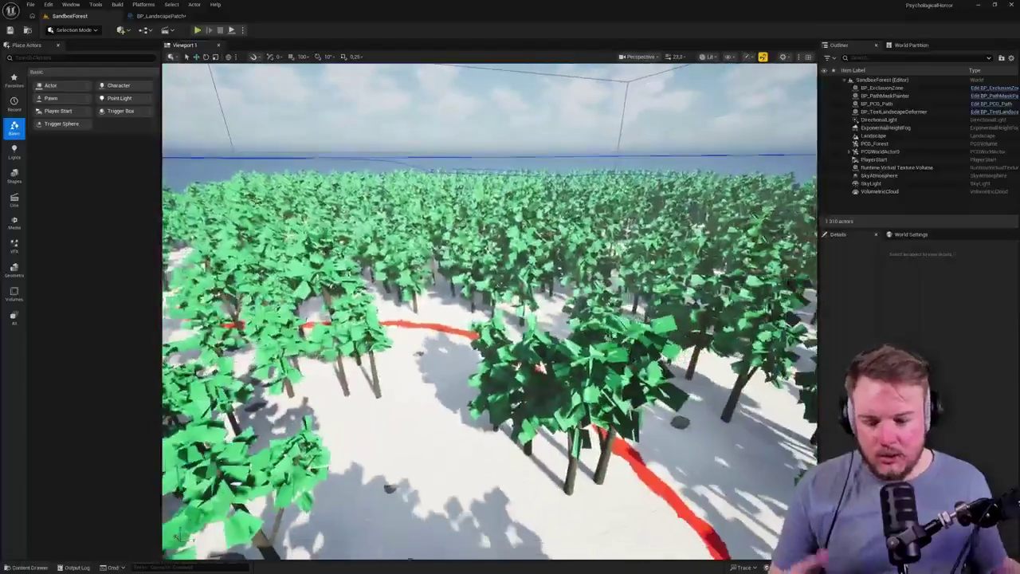
scroll(489, 311, "down", 1)
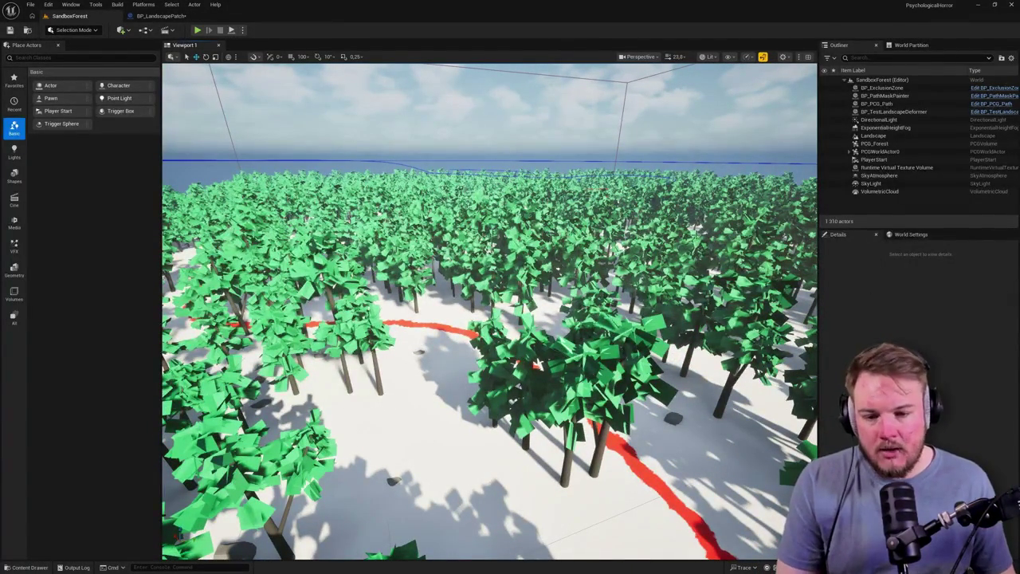
scroll(718, 235, "down", 10)
mouse_move(333, 287)
left_mouse_down()
mouse_move(335, 302)
mouse_move(319, 307)
mouse_move(333, 286)
left_mouse_up()
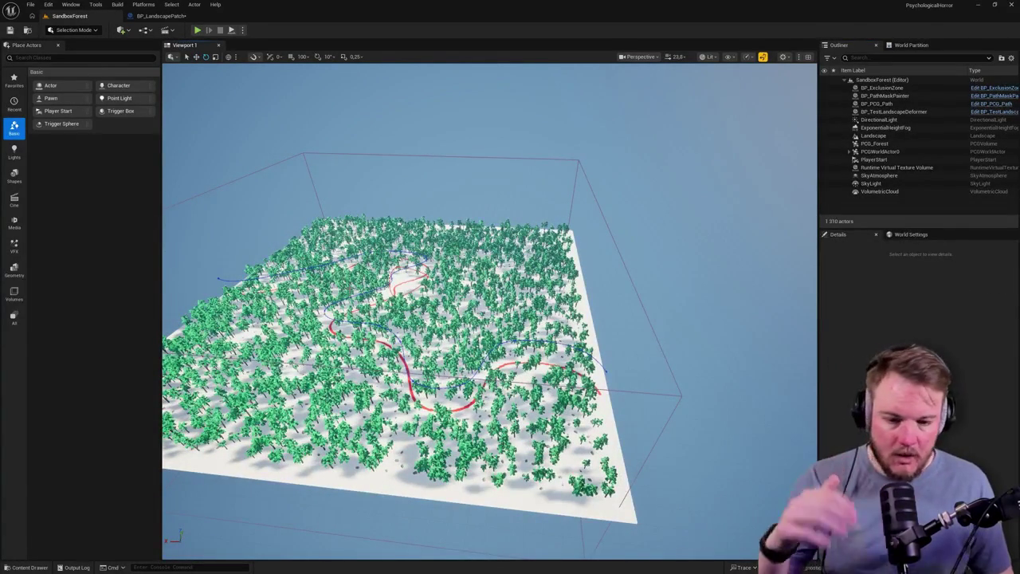
left_click_drag(372, 302, 399, 299)
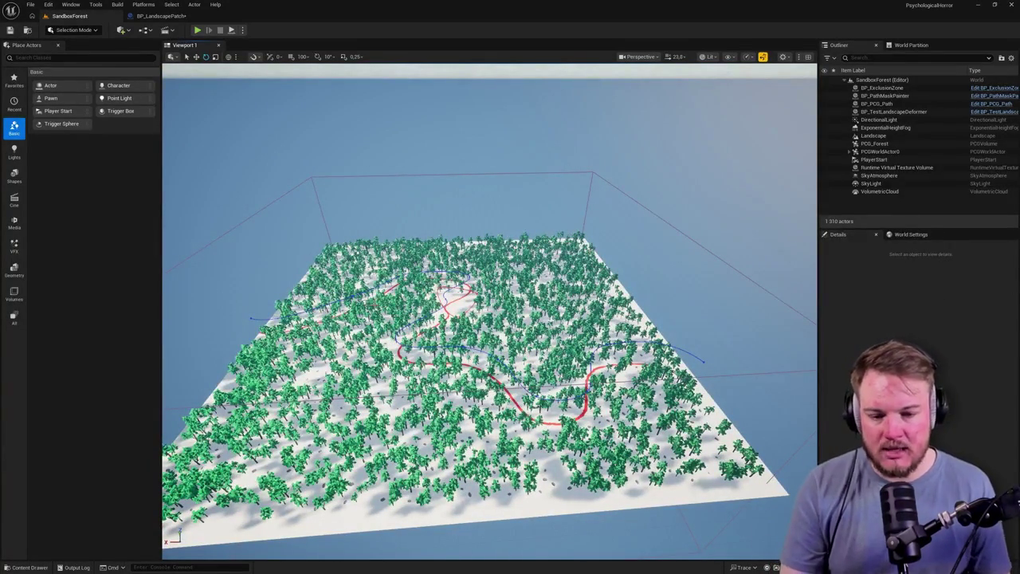
mouse_move(376, 308)
left_mouse_down()
mouse_move(384, 270)
mouse_move(481, 313)
left_mouse_up()
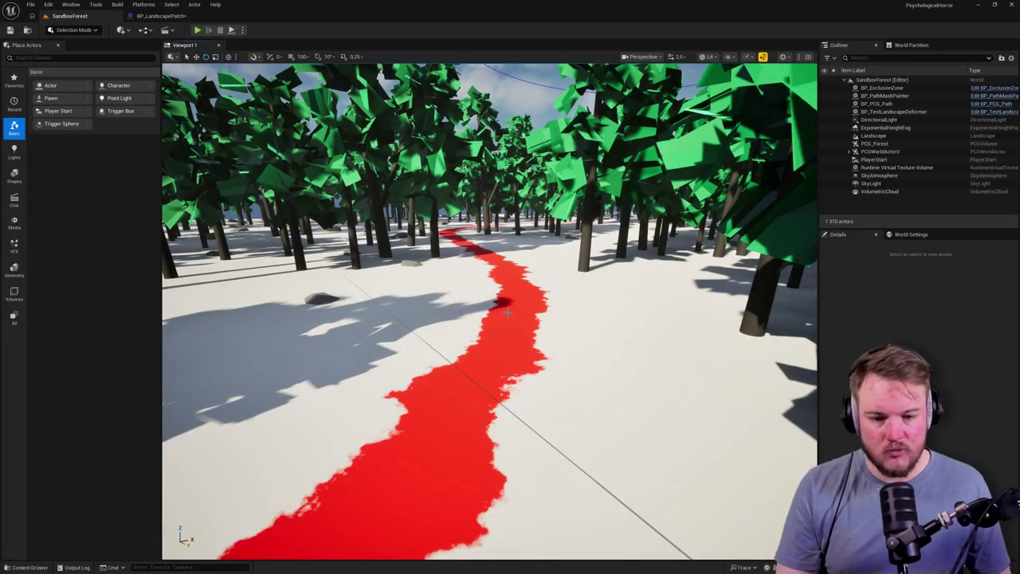
key("ctrl+space")
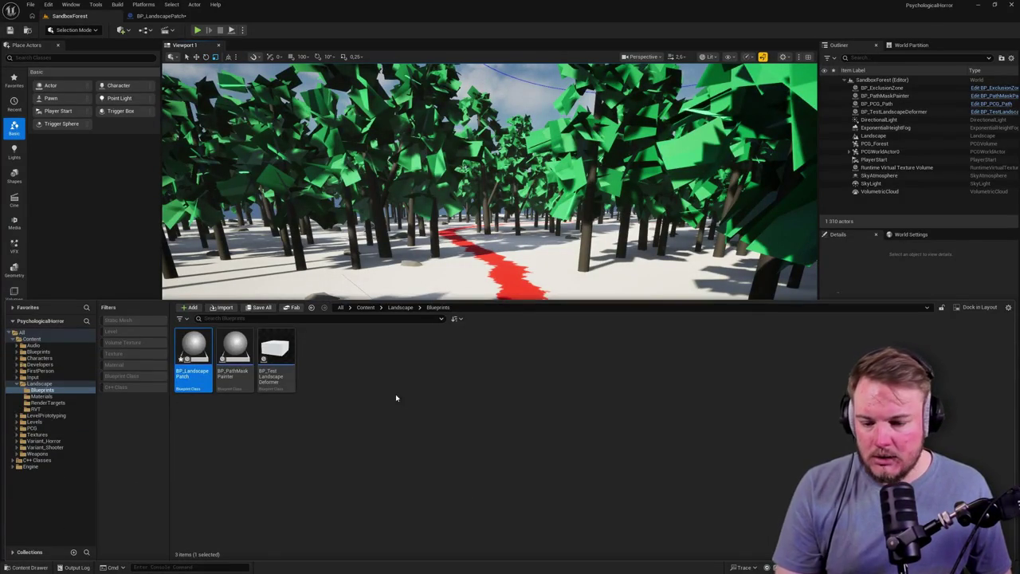
Open M_Landscape from Landscape/Materials and inspect its mask node chain and HeightLerp node.
left_click(45, 396)
double_click(193, 351)
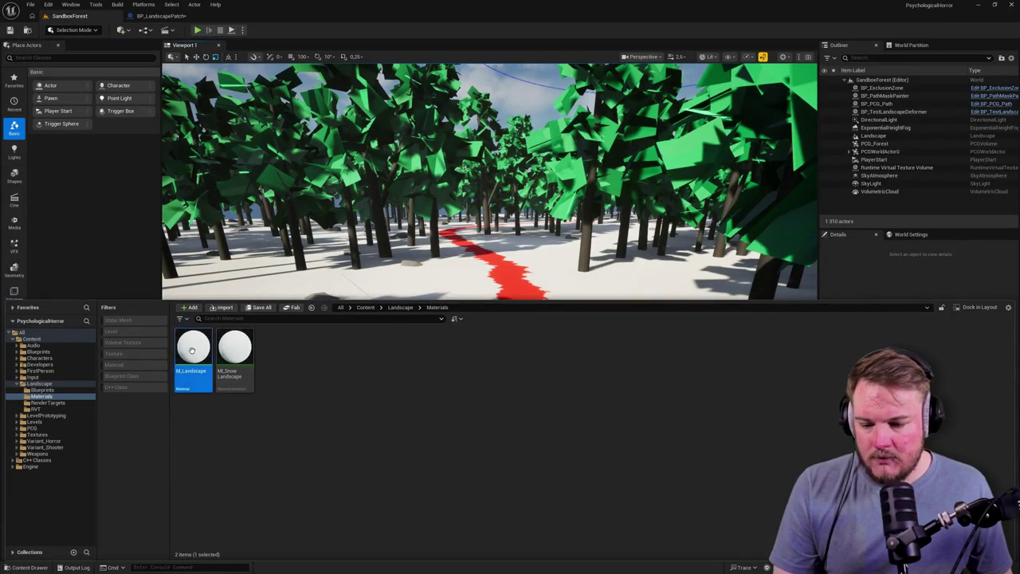
scroll(718, 195, "down", 5)
scroll(342, 216, "up", 3)
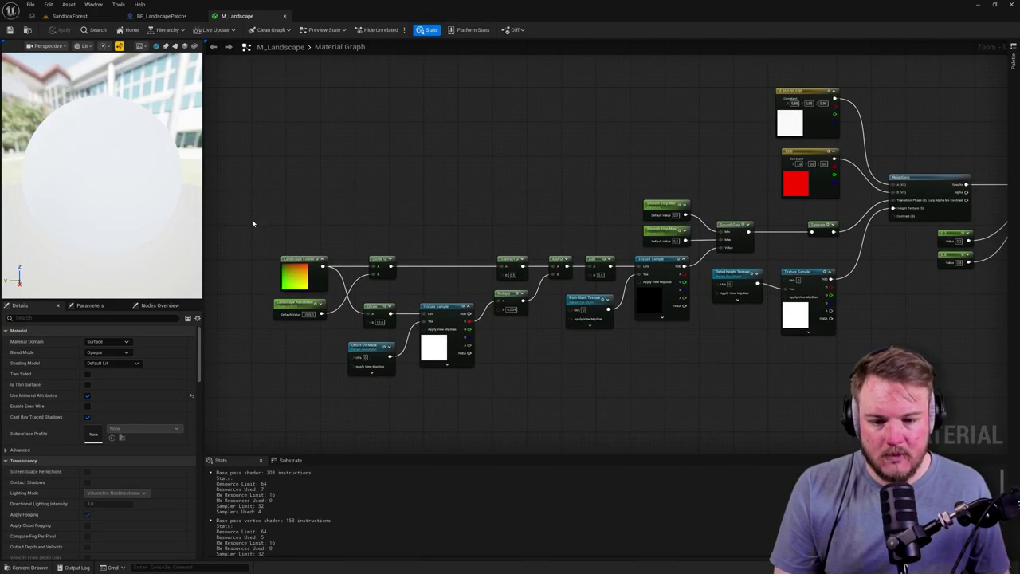
left_click_drag(252, 223, 845, 343)
scroll(624, 267, "up", 2)
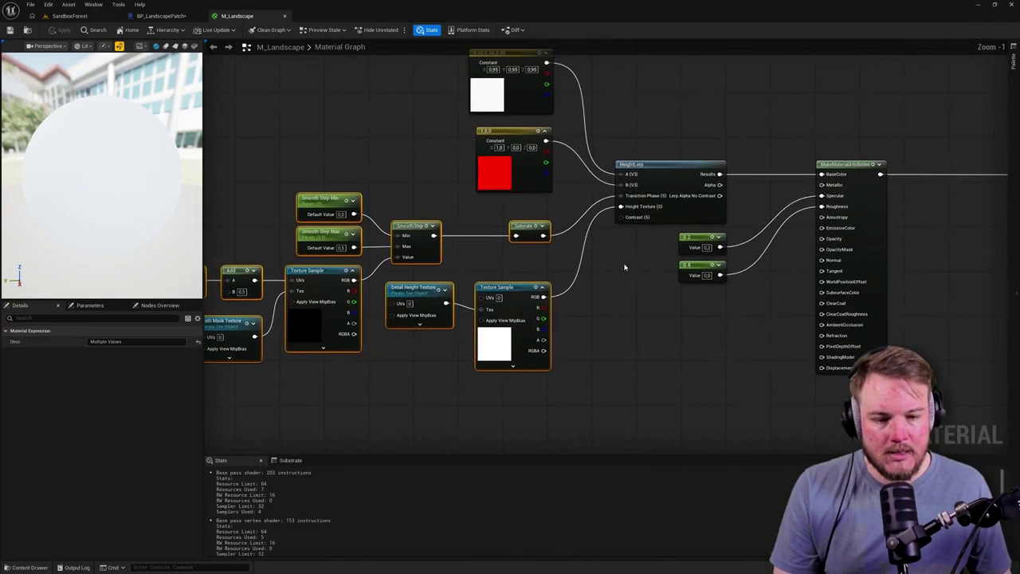
left_click(644, 162)
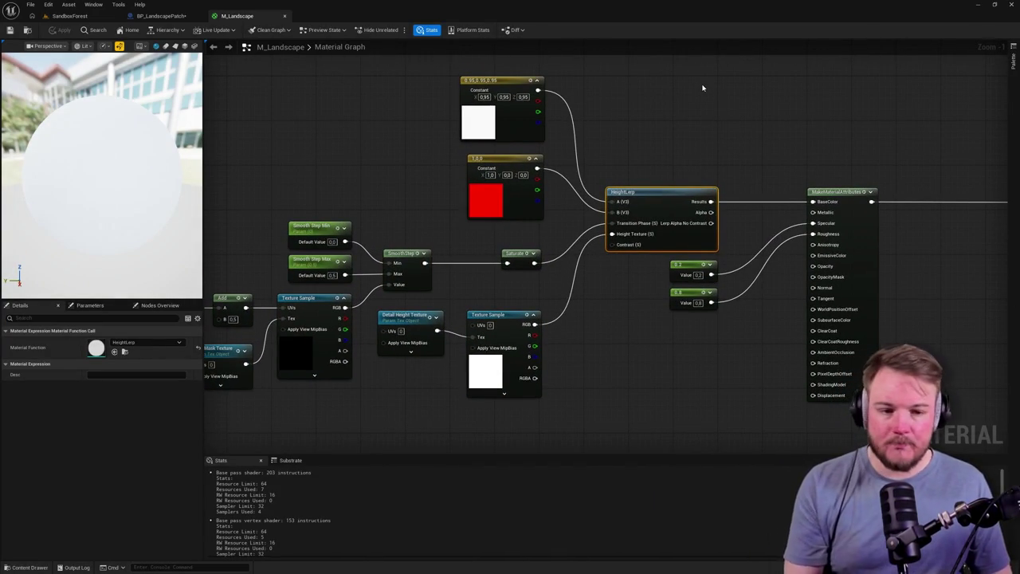
Reposition the two colour Constant nodes, leaving the red colour unchanged, then return to SandboxForest.
left_click_drag(413, 116, 497, 255)
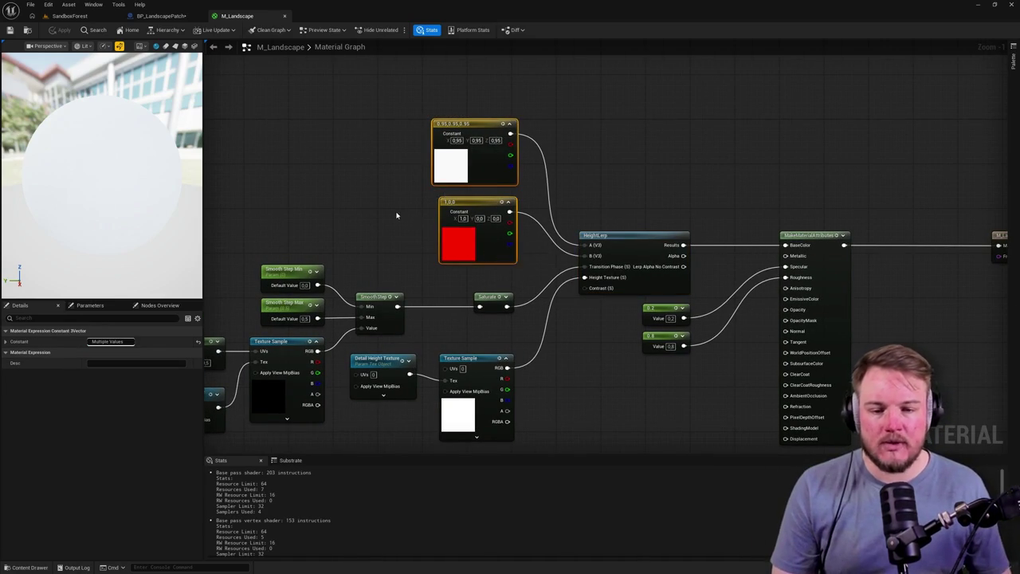
mouse_move(396, 216)
left_mouse_down()
mouse_move(449, 296)
mouse_move(482, 305)
left_mouse_up()
mouse_move(538, 286)
left_mouse_down()
mouse_move(413, 130)
mouse_move(435, 132)
left_mouse_up()
left_click(425, 208)
double_click(425, 217)
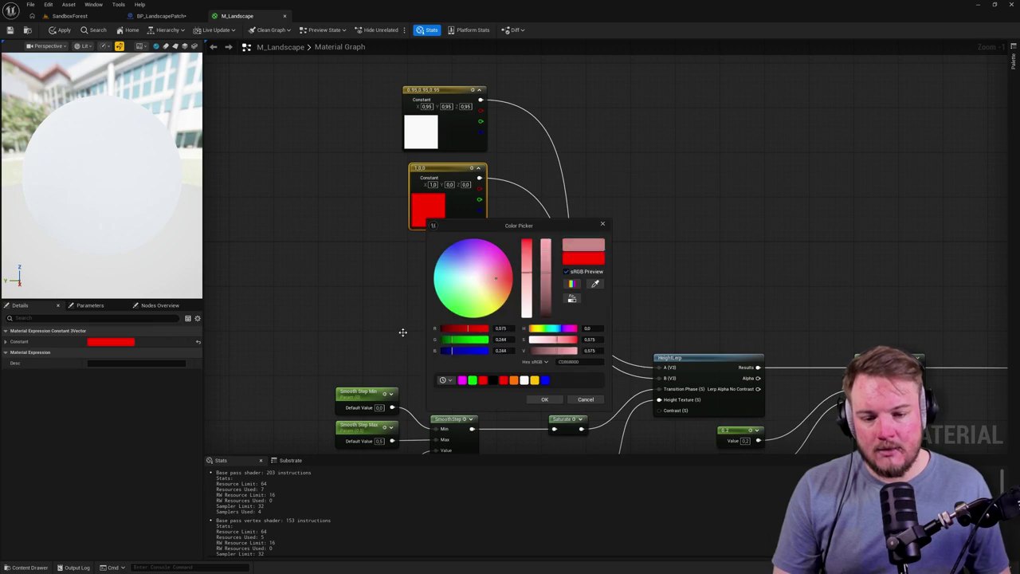
left_click(380, 231)
left_click_drag(427, 223, 363, 272)
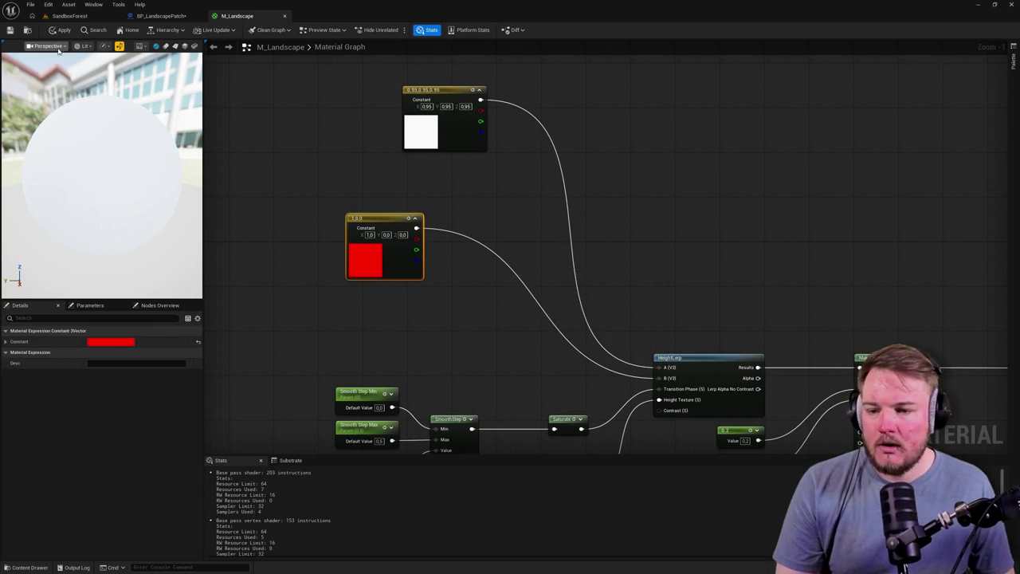
left_click(70, 15)
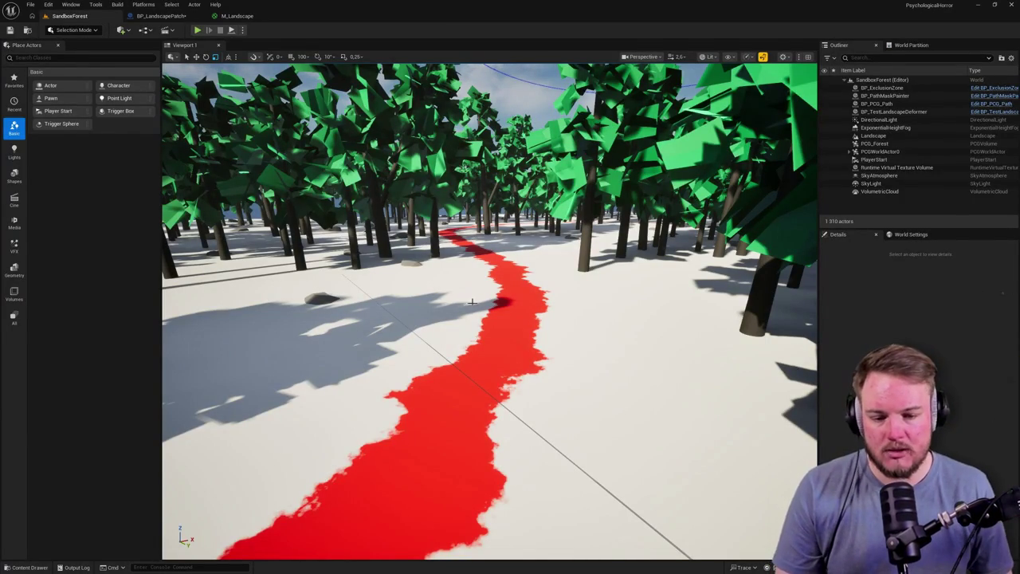
Inspect the red path's ragged edge up close, then return to the M_Landscape material graph.
mouse_move(486, 278)
left_mouse_down()
mouse_move(478, 253)
mouse_move(414, 269)
mouse_move(549, 338)
left_mouse_up()
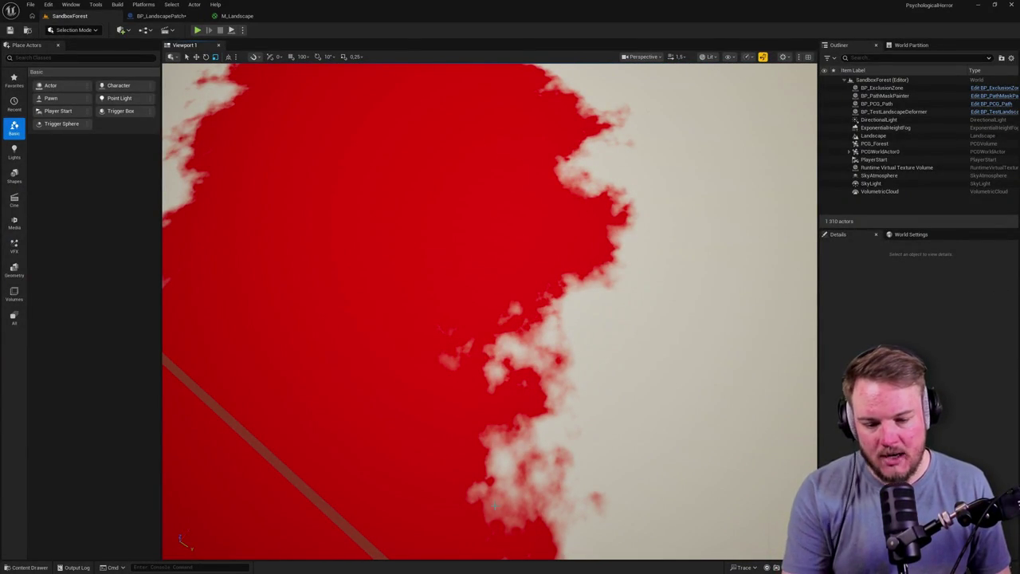
left_click_drag(574, 337, 561, 333)
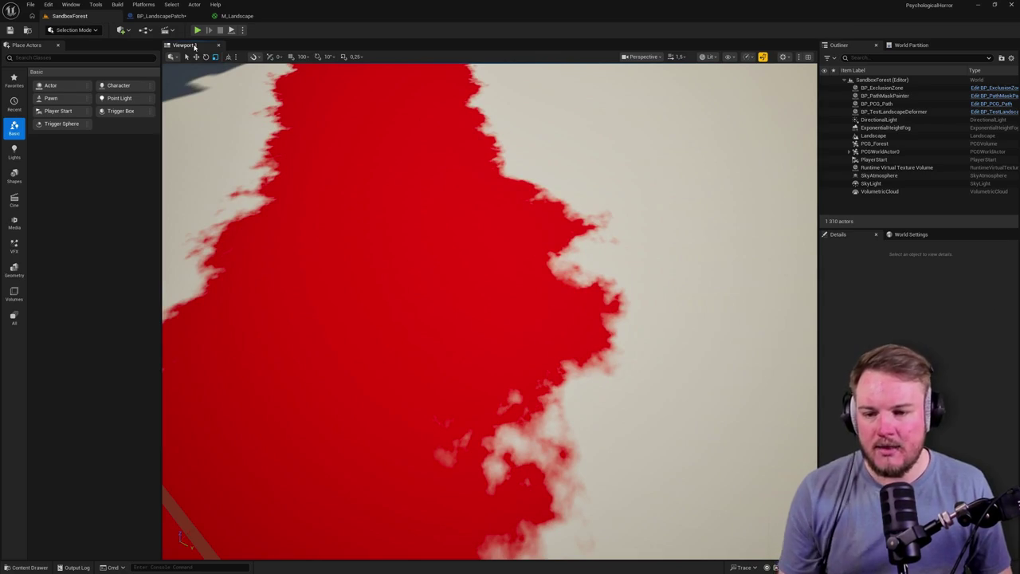
left_click(230, 16)
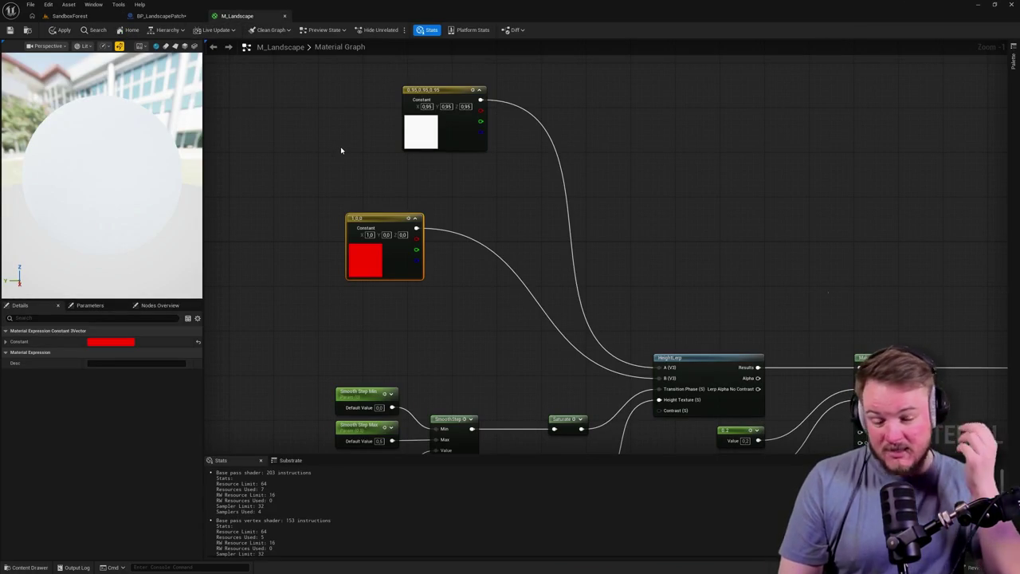
mouse_move(326, 194)
left_mouse_down()
mouse_move(308, 250)
mouse_move(417, 232)
mouse_move(518, 148)
mouse_move(462, 159)
left_mouse_up()
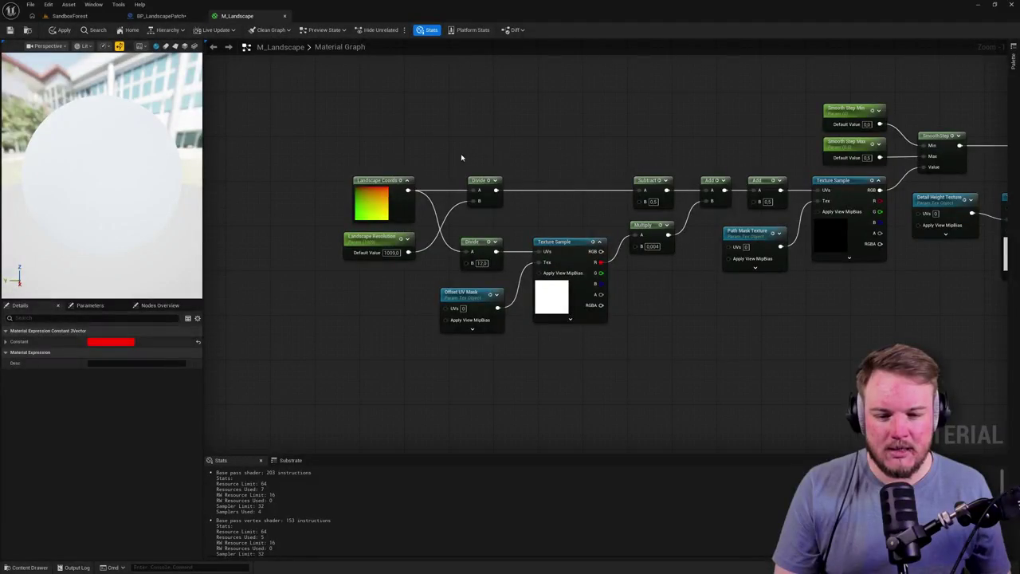
left_click(462, 160)
left_click(340, 211)
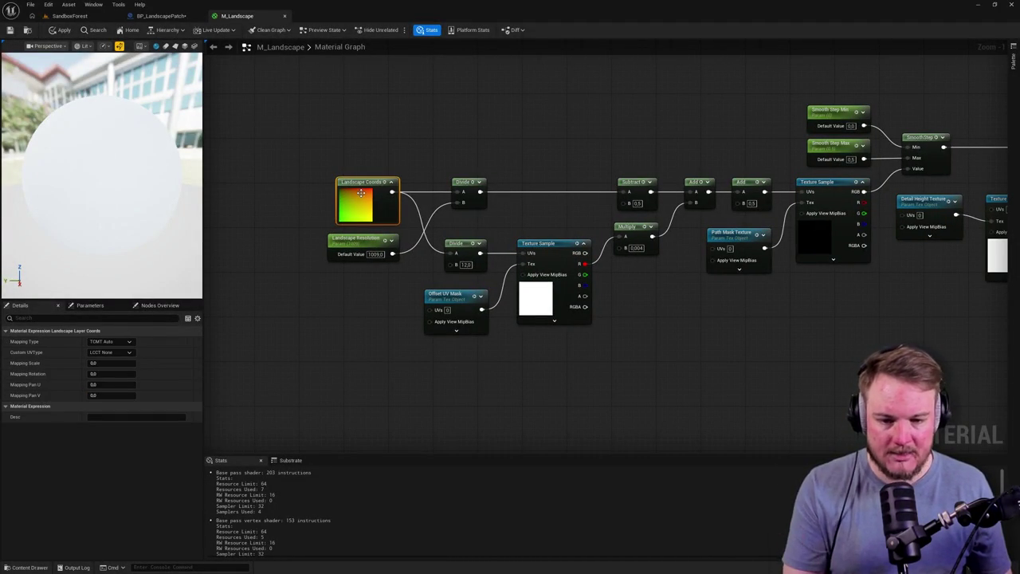
mouse_move(324, 150)
left_mouse_down()
mouse_move(310, 158)
mouse_move(472, 229)
mouse_move(478, 246)
left_mouse_up()
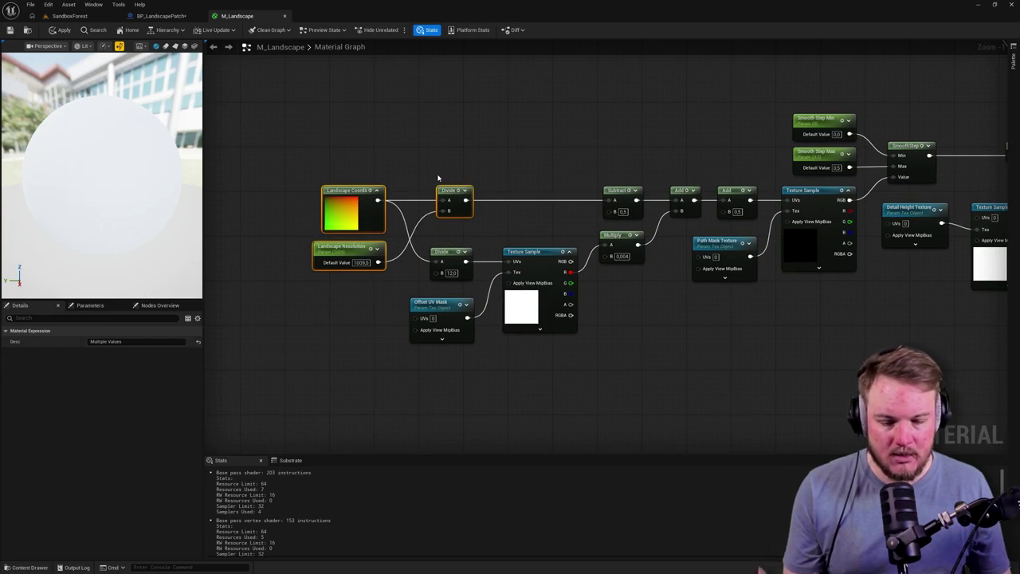
left_click_drag(234, 161, 475, 236)
left_click(475, 237)
left_click(433, 260)
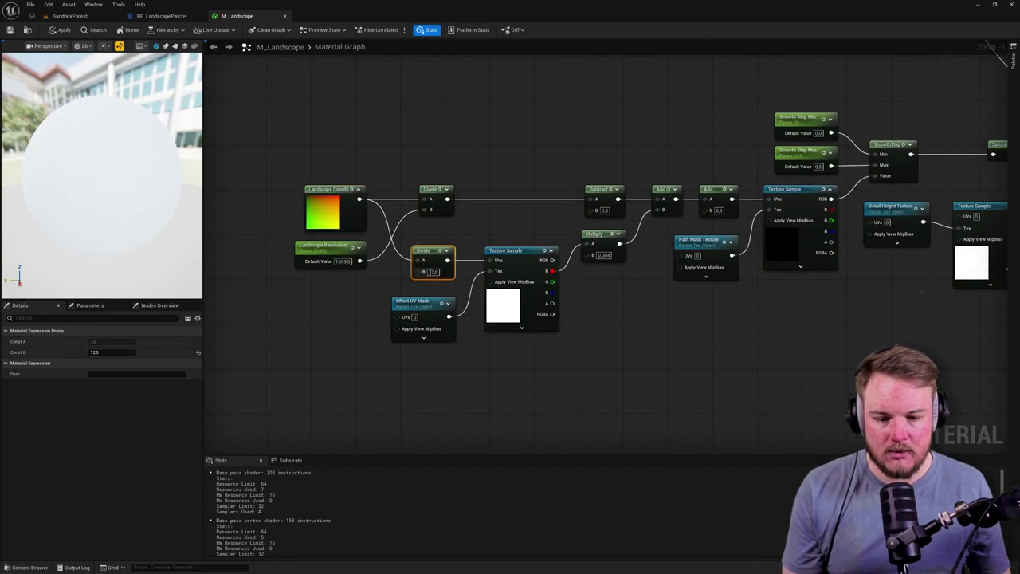
left_click_drag(457, 296, 434, 299)
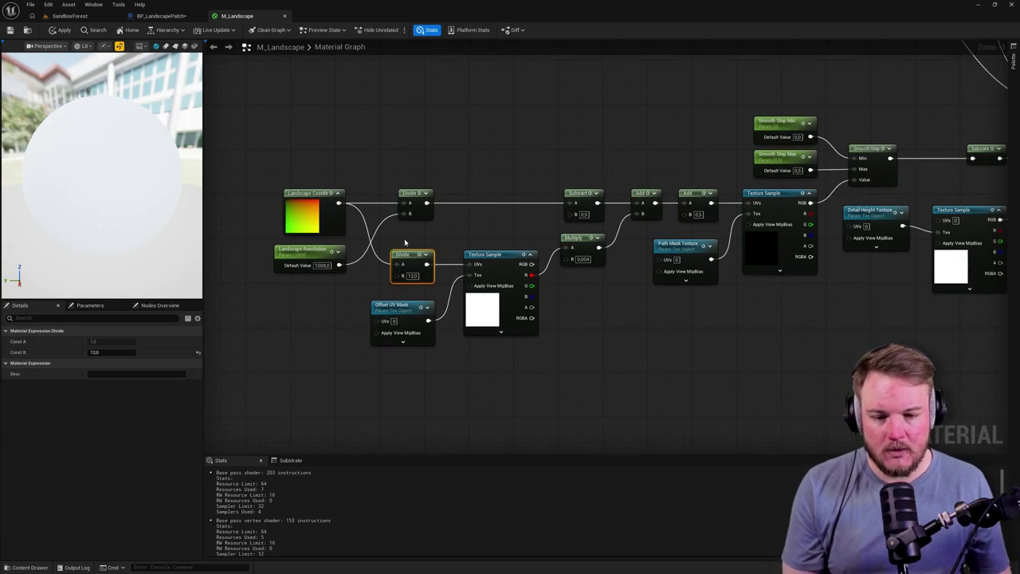
left_click_drag(405, 242, 503, 348)
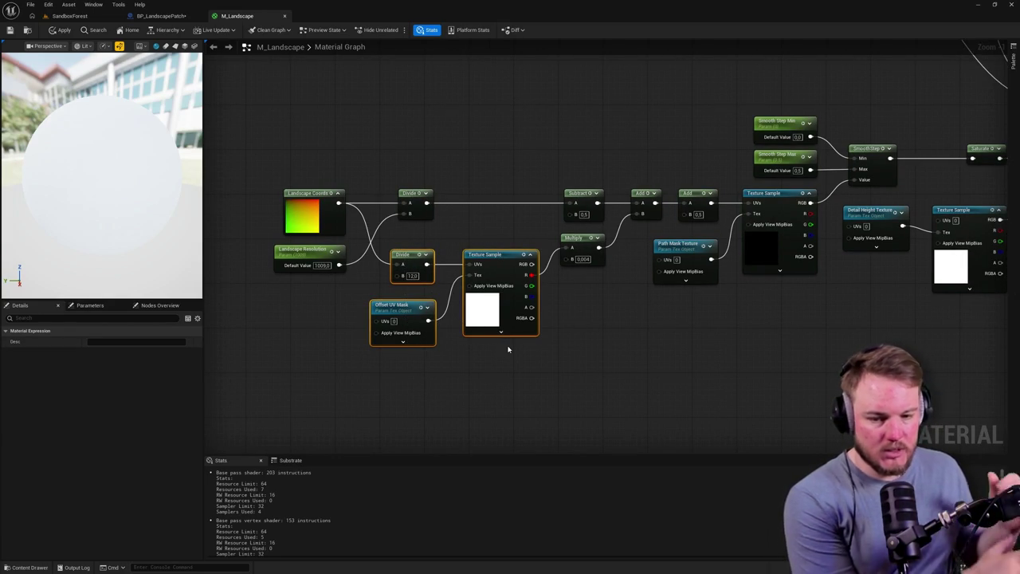
left_click(507, 349)
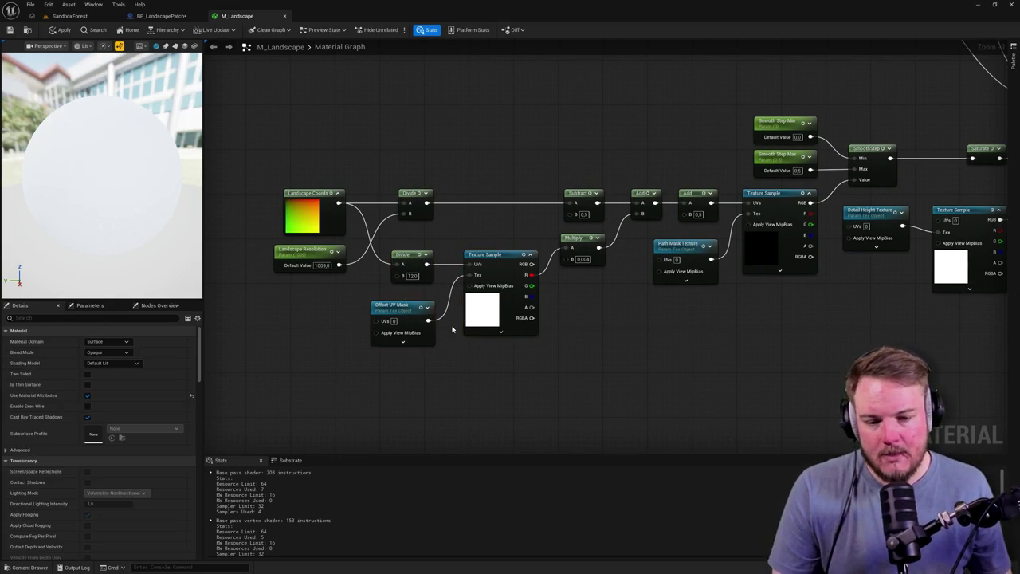
mouse_move(508, 348)
left_mouse_down()
mouse_move(531, 319)
mouse_move(428, 324)
mouse_move(599, 319)
mouse_move(572, 315)
left_mouse_up()
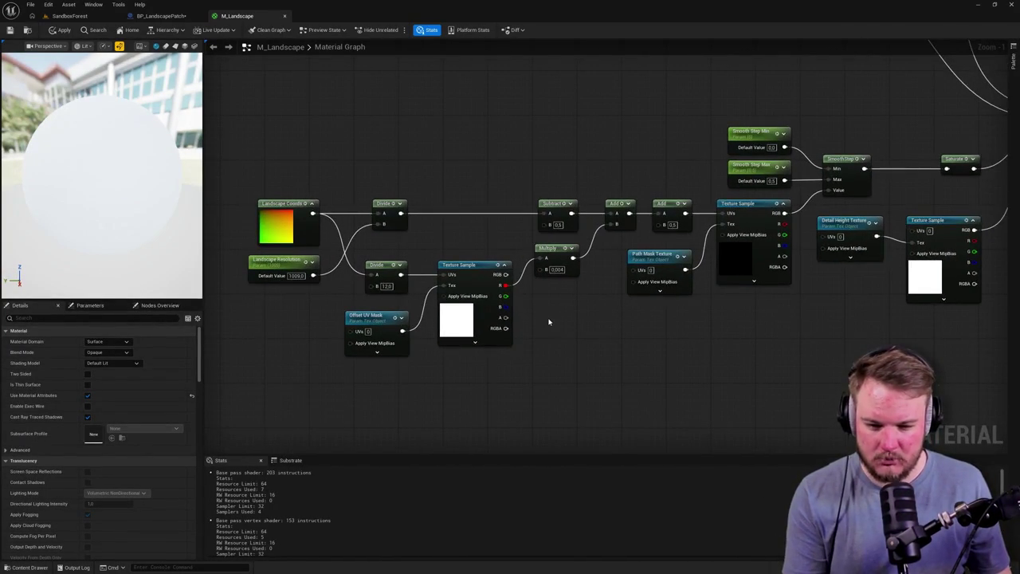
left_click_drag(506, 241, 453, 247)
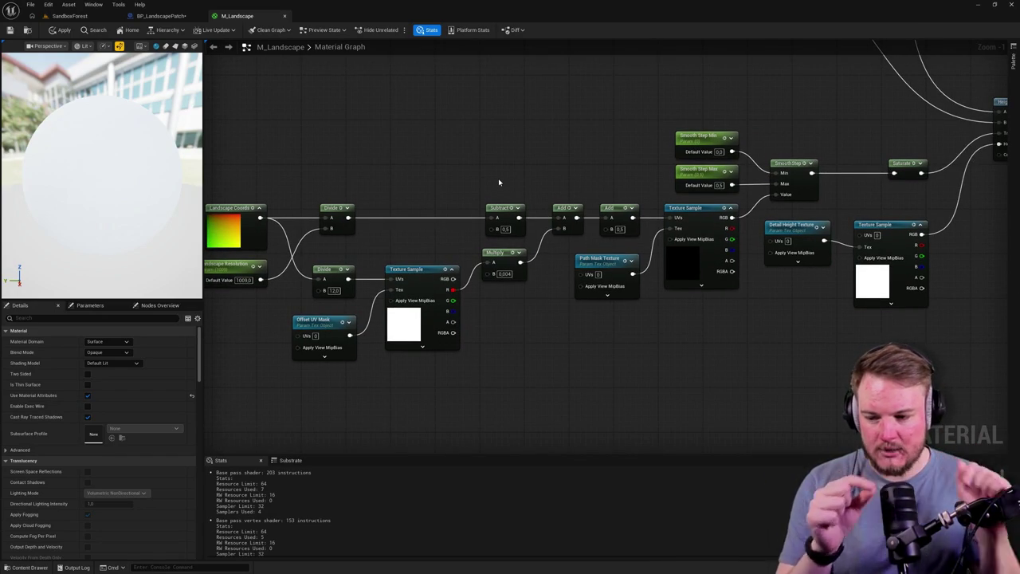
left_click_drag(610, 365, 582, 361)
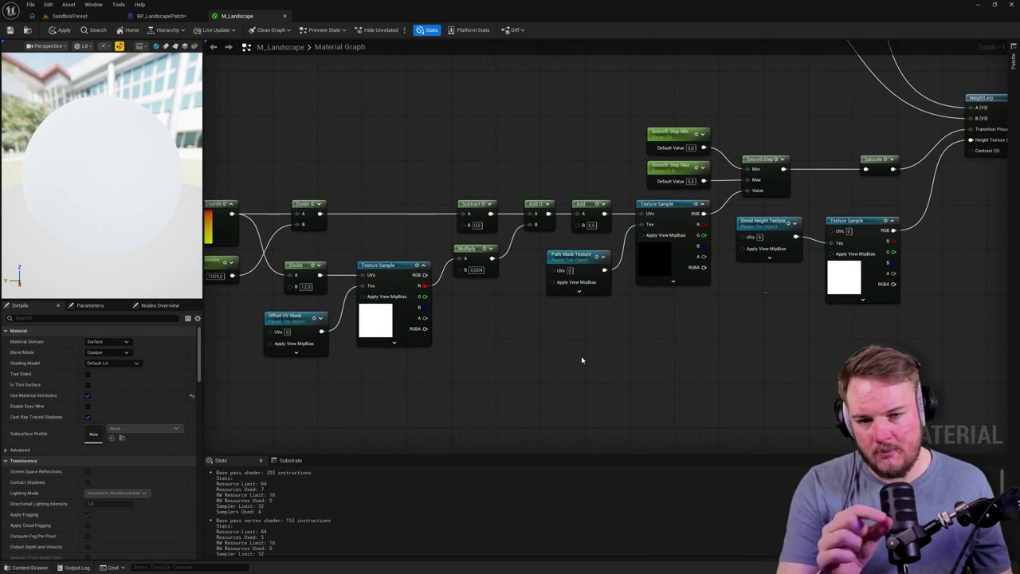
left_click(387, 320)
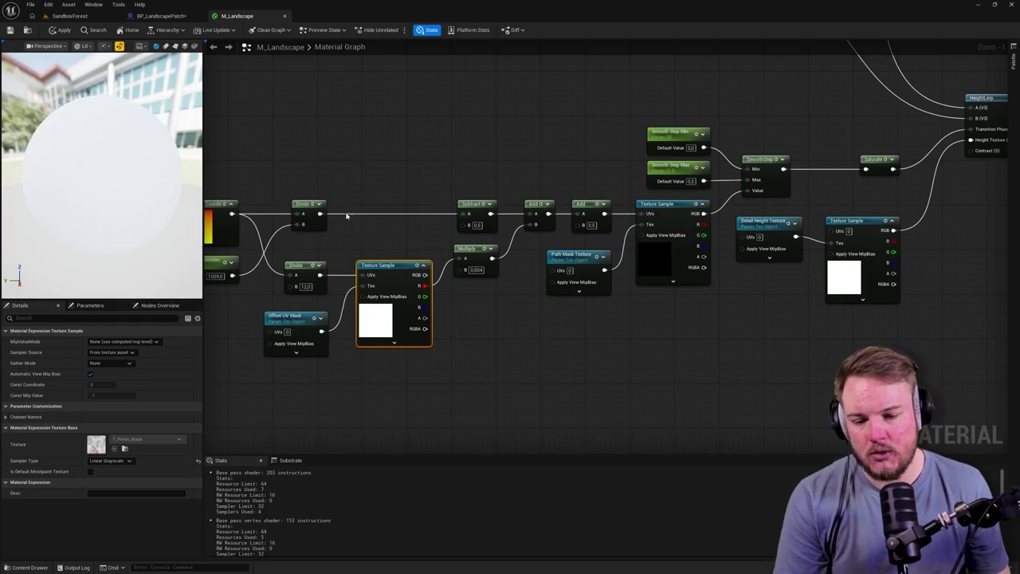
mouse_move(343, 255)
left_mouse_down()
mouse_move(399, 351)
mouse_move(395, 367)
left_mouse_up()
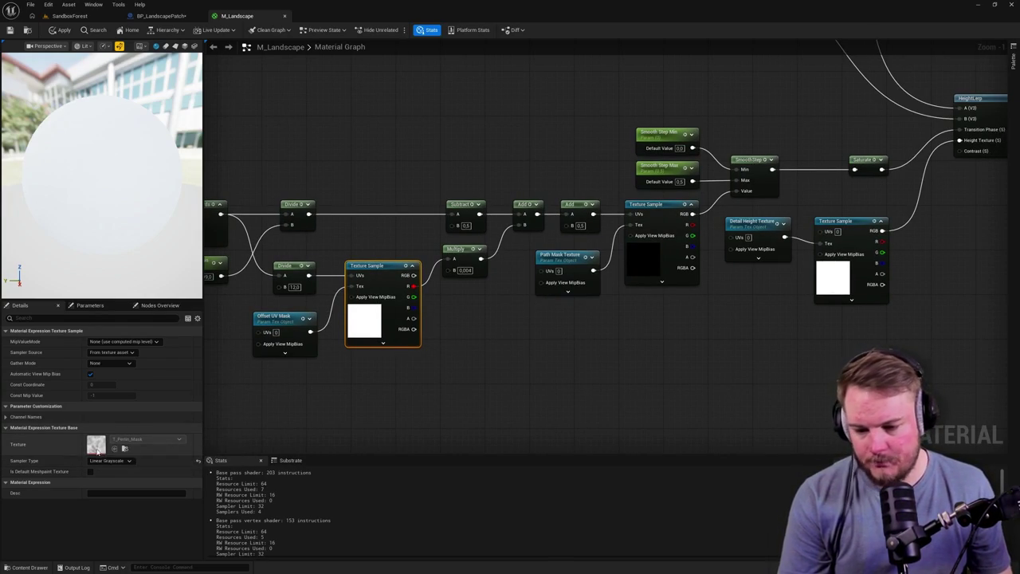
left_click_drag(523, 382, 490, 389)
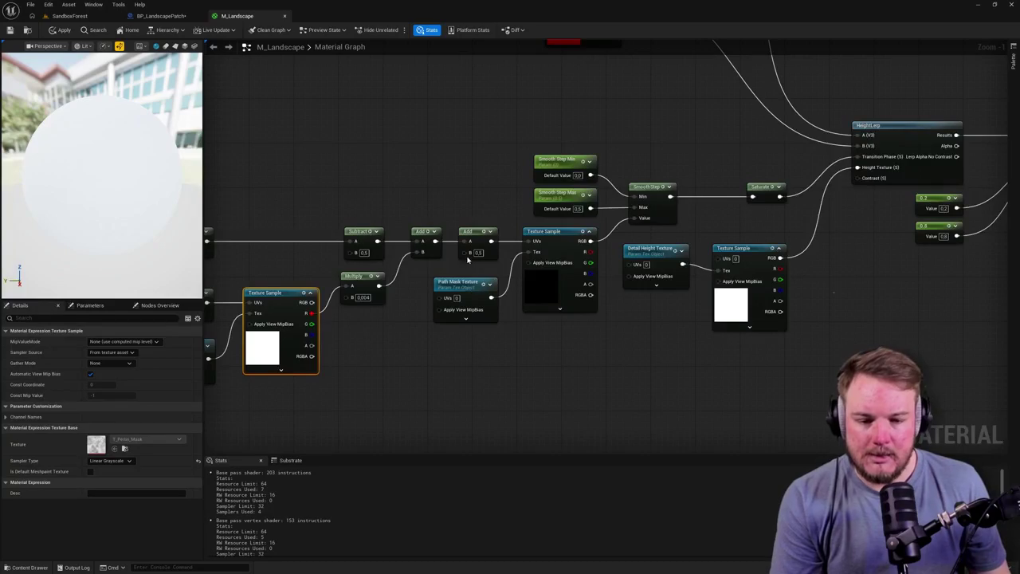
left_click_drag(408, 228, 588, 342)
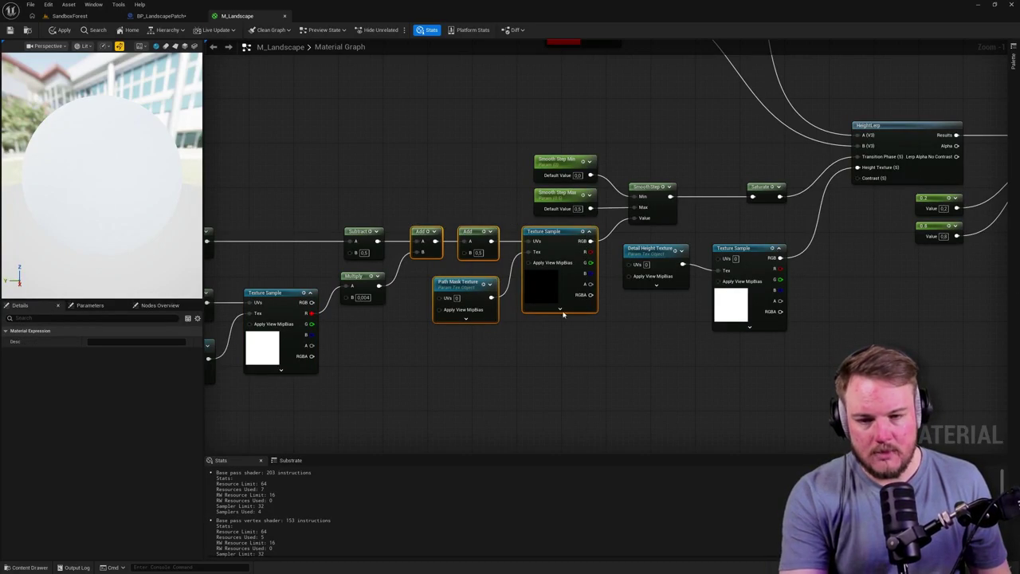
mouse_move(562, 314)
left_mouse_down()
mouse_move(534, 323)
mouse_move(446, 312)
left_mouse_up()
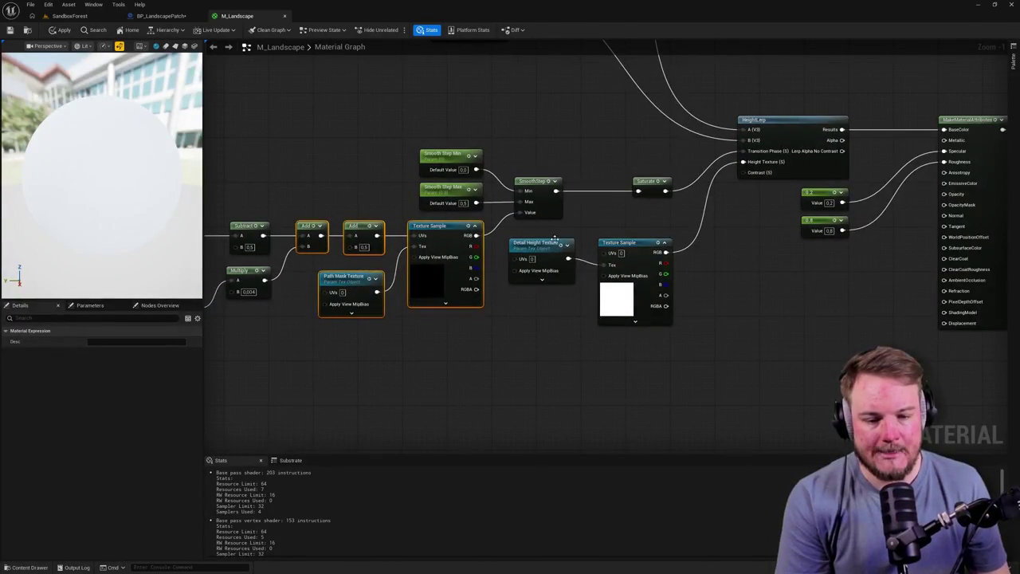
left_click_drag(554, 239, 729, 282)
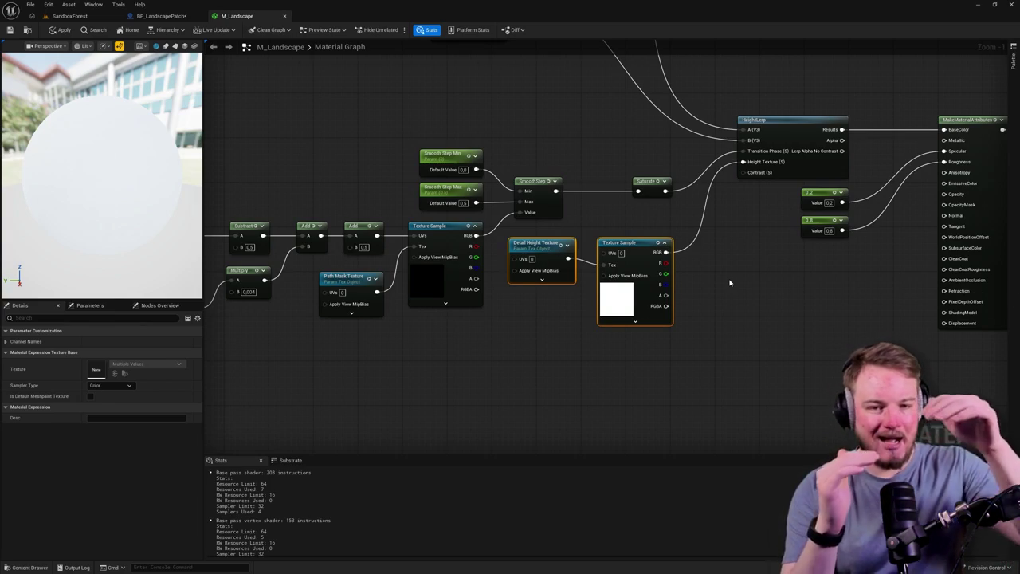
left_click(690, 349)
left_click(626, 243)
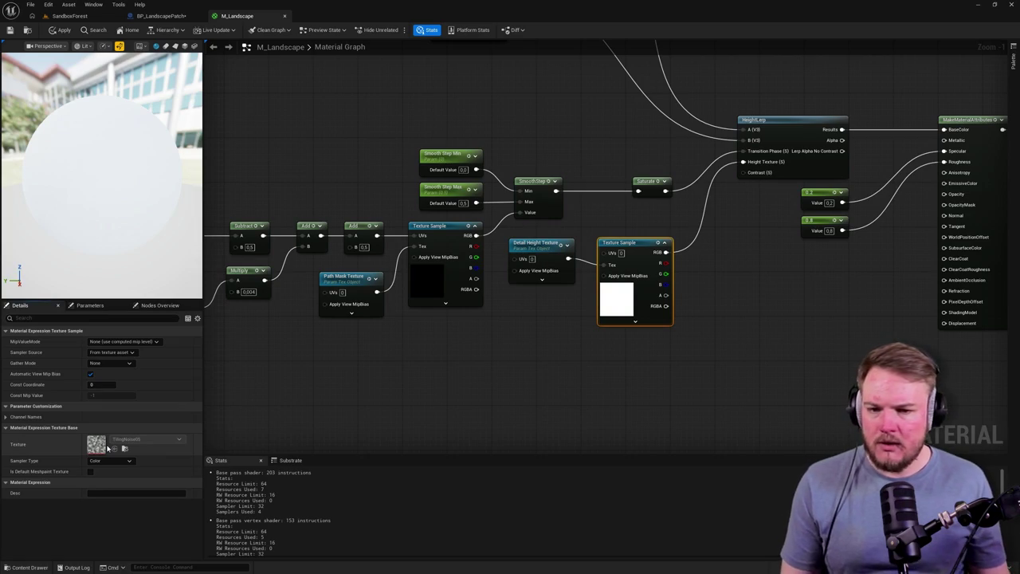
Back in SandboxForest, follow the red path through the snowy pines and end on a wide view.
left_click(102, 18)
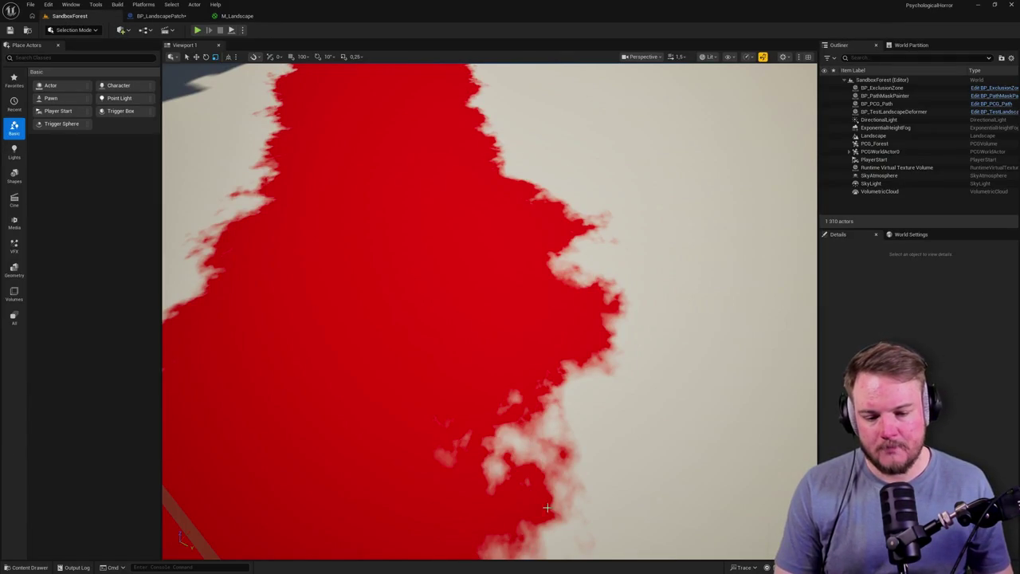
scroll(580, 359, "down", 15)
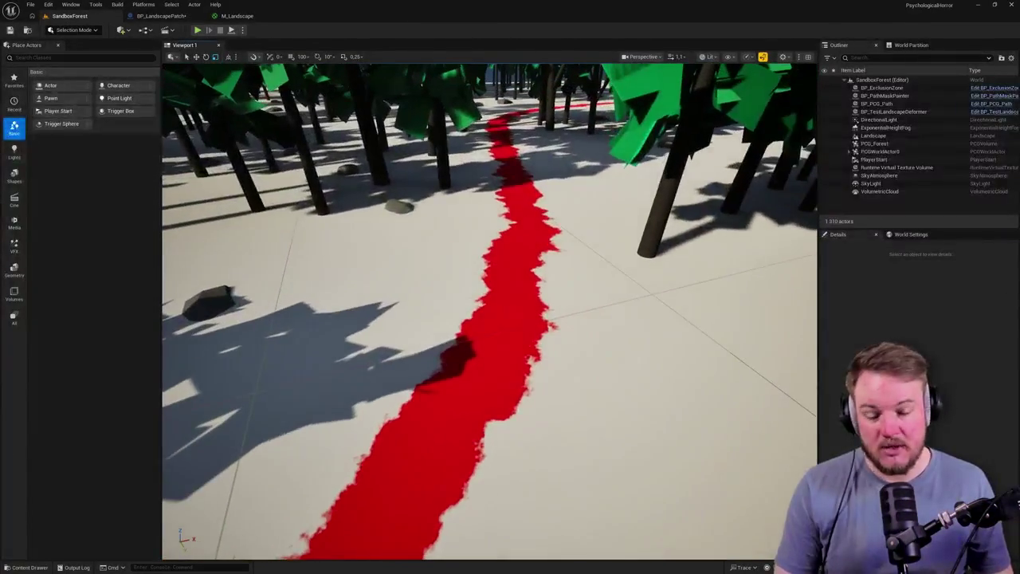
left_click_drag(580, 359, 586, 330)
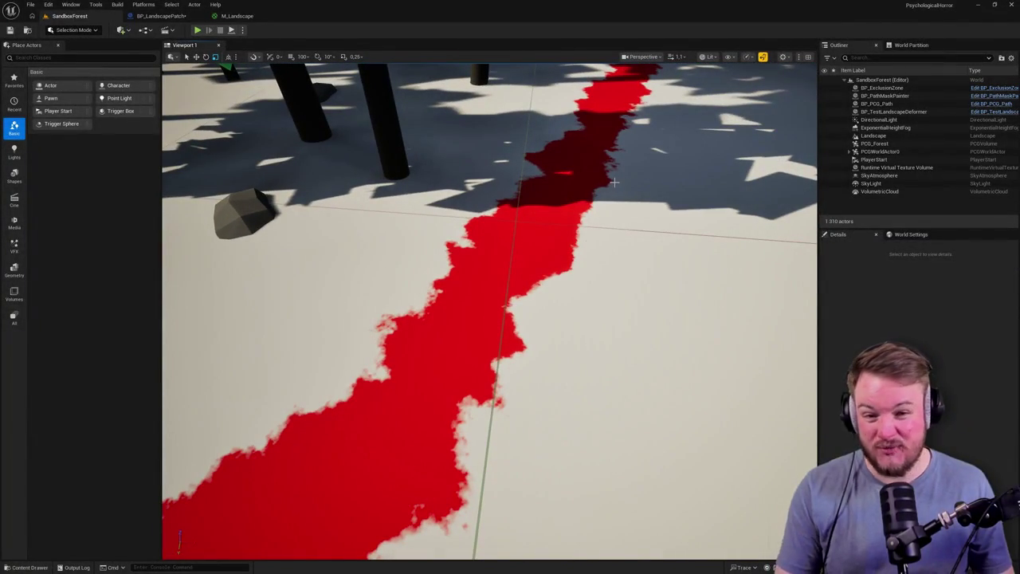
mouse_move(608, 225)
left_mouse_down()
mouse_move(613, 212)
mouse_move(504, 252)
left_mouse_up()
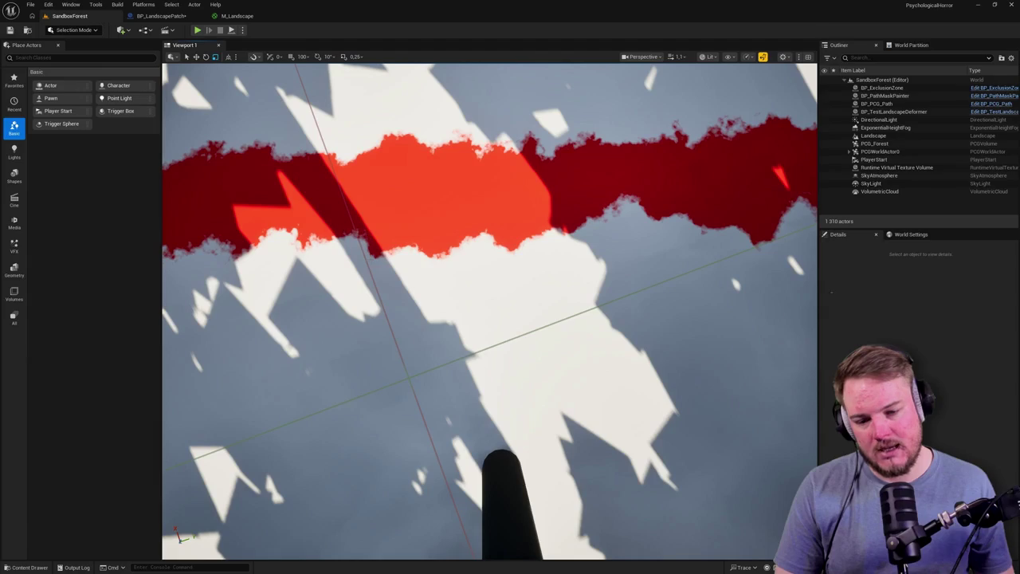
mouse_move(542, 256)
left_mouse_down()
mouse_move(582, 253)
mouse_move(582, 230)
left_mouse_up()
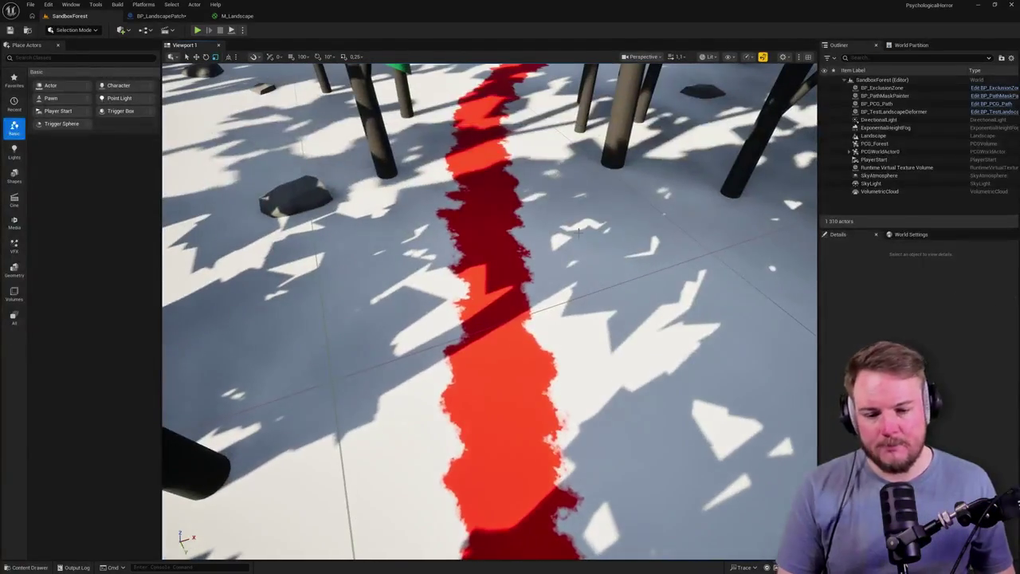
scroll(583, 231, "down", 3)
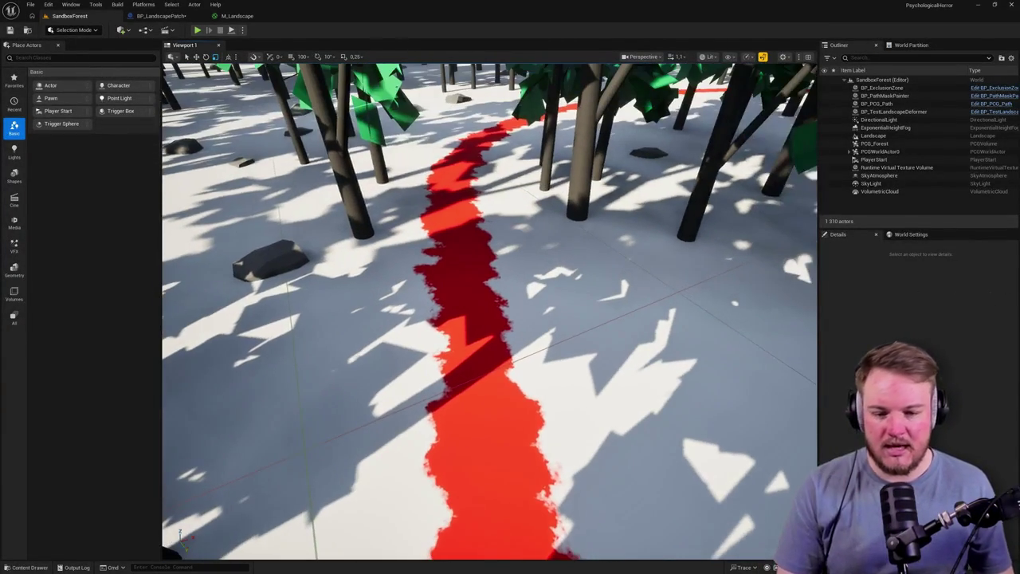
mouse_move(586, 215)
left_mouse_down()
mouse_move(590, 183)
mouse_move(566, 199)
mouse_move(442, 189)
left_mouse_up()
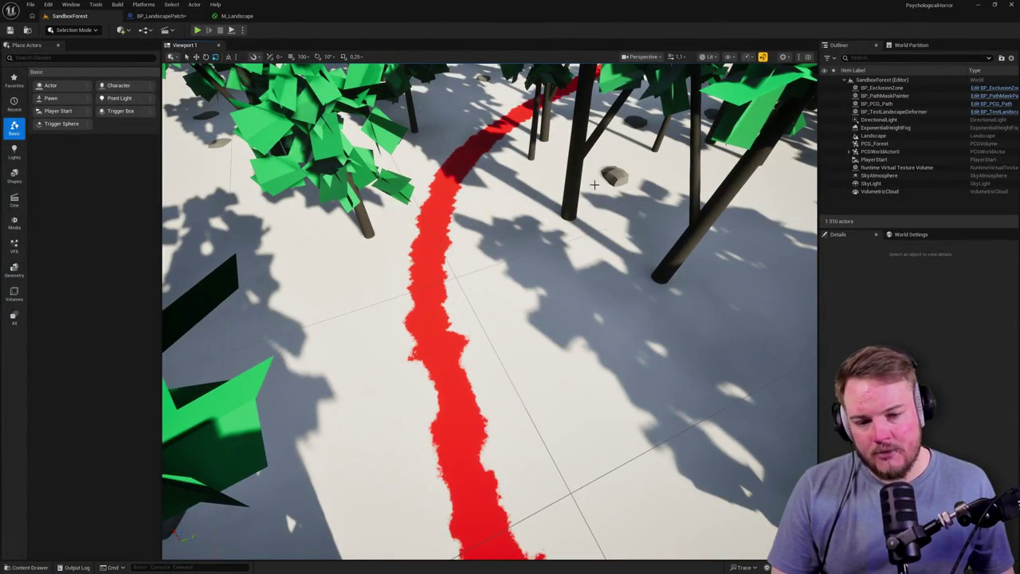
left_click_drag(487, 179, 486, 267)
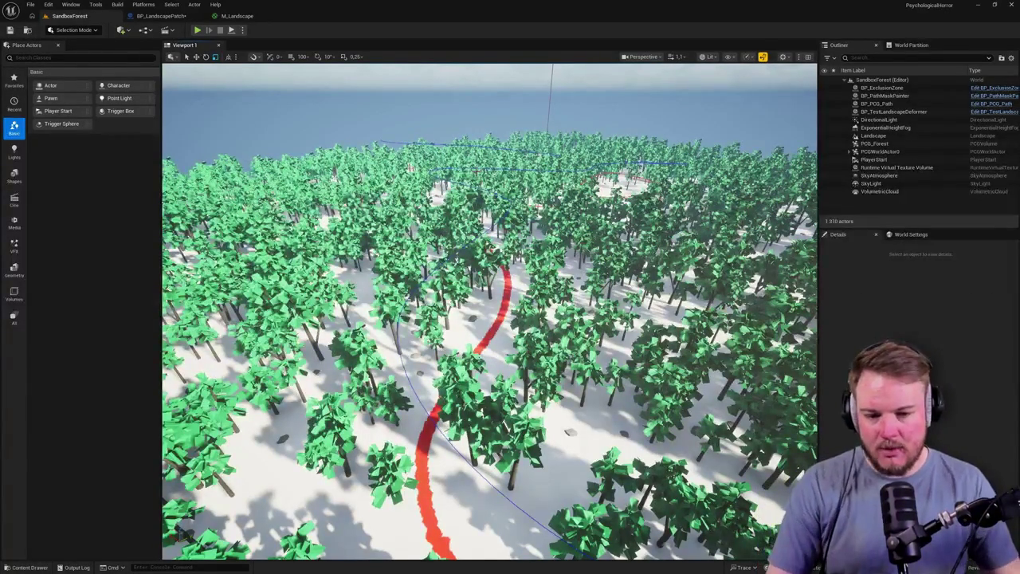
Survey the whole red path from above the forest, then switch to the BP_LandscapePatch blueprint.
mouse_move(477, 172)
left_mouse_down()
mouse_move(446, 151)
mouse_move(447, 132)
left_mouse_up()
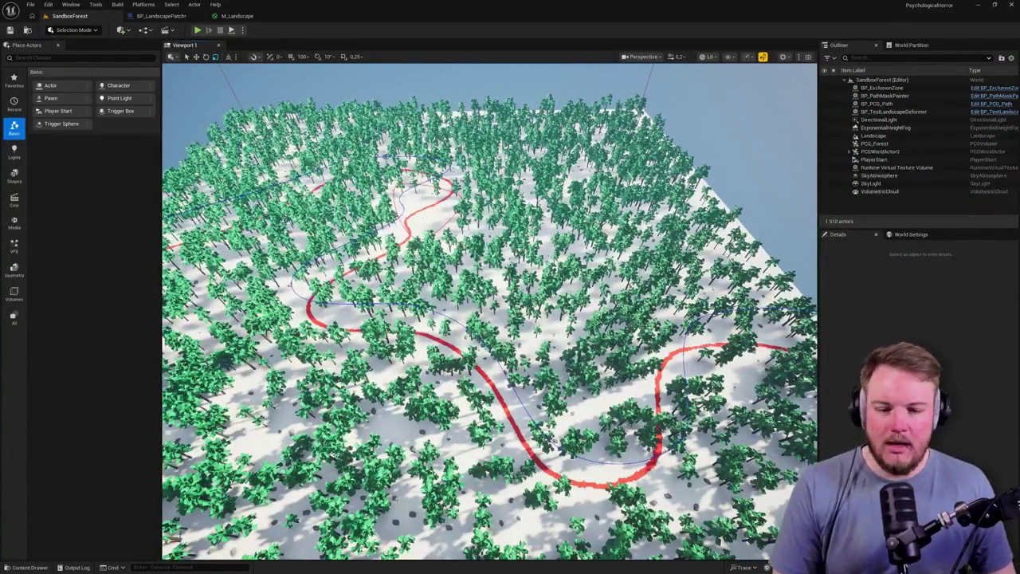
left_click_drag(446, 132, 434, 118)
left_click_drag(475, 219, 476, 219)
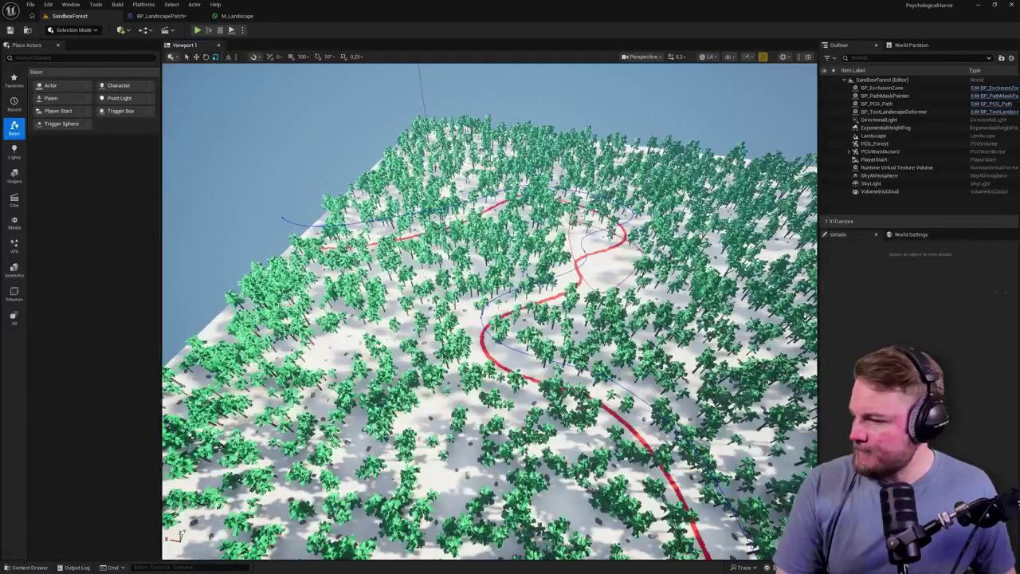
left_click(177, 17)
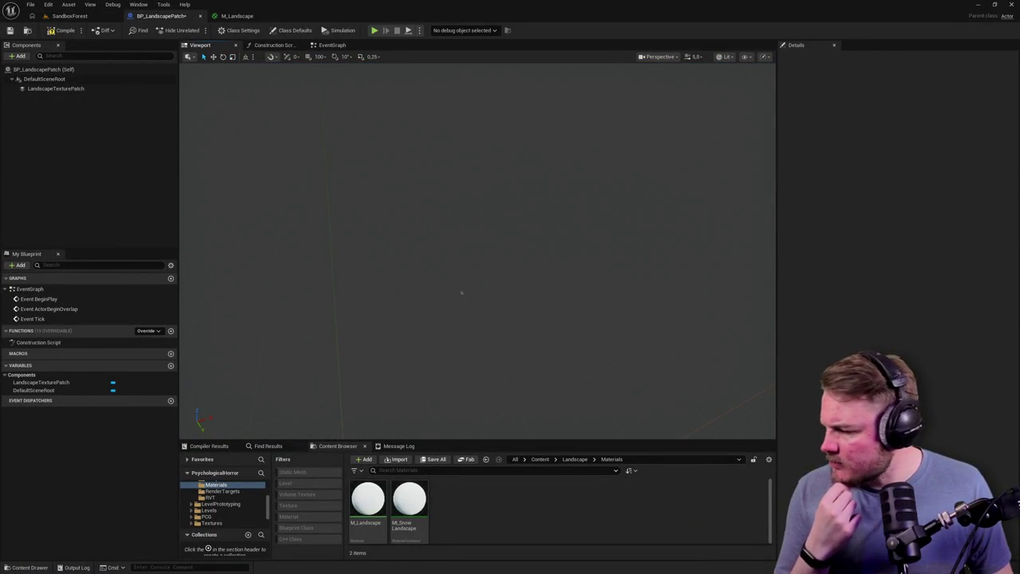
Select LandscapeTexturePatch to show its 32×32 resolution, 2000 coverage and Alpha Blend settings.
left_click(74, 89)
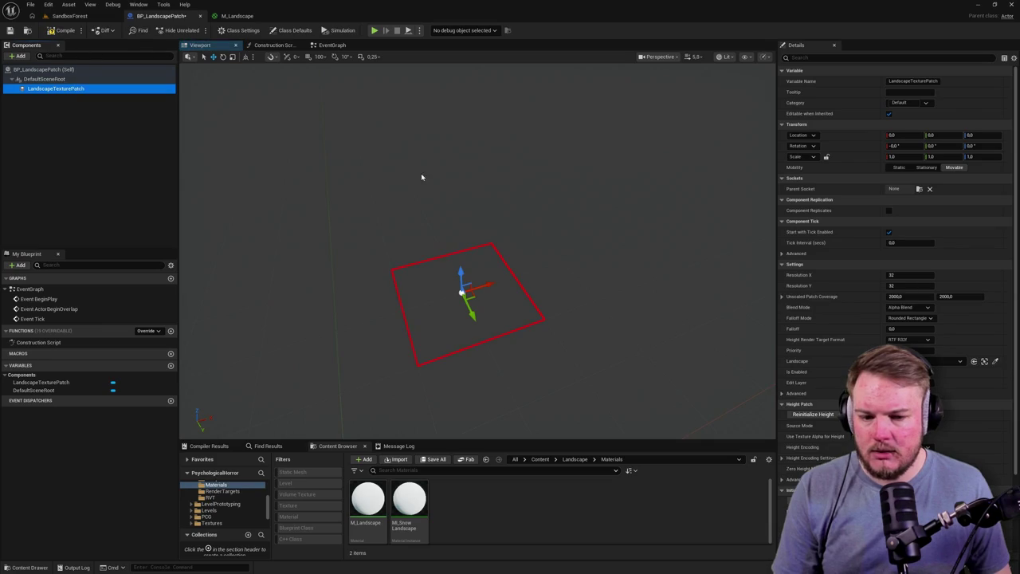
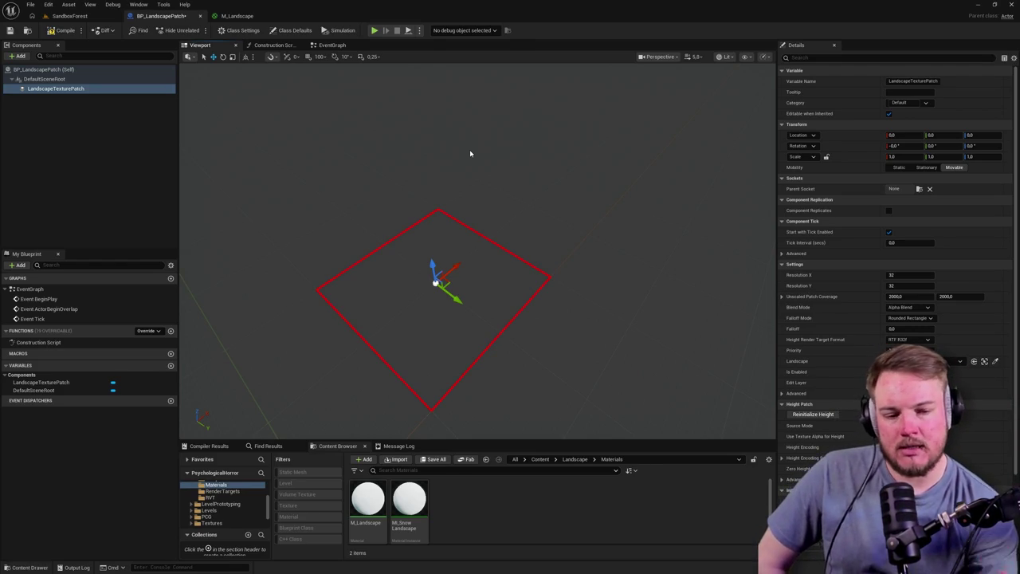
Recompile BP_LandscapePatch and set the Height Patch Source Mode to Render Target.
left_click(64, 30)
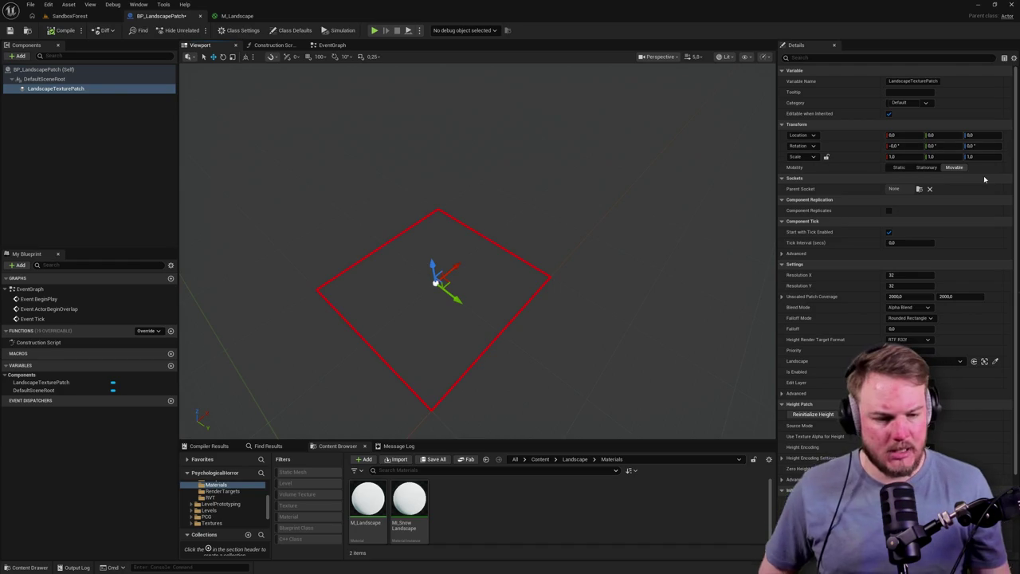
scroll(837, 335, "down", 3)
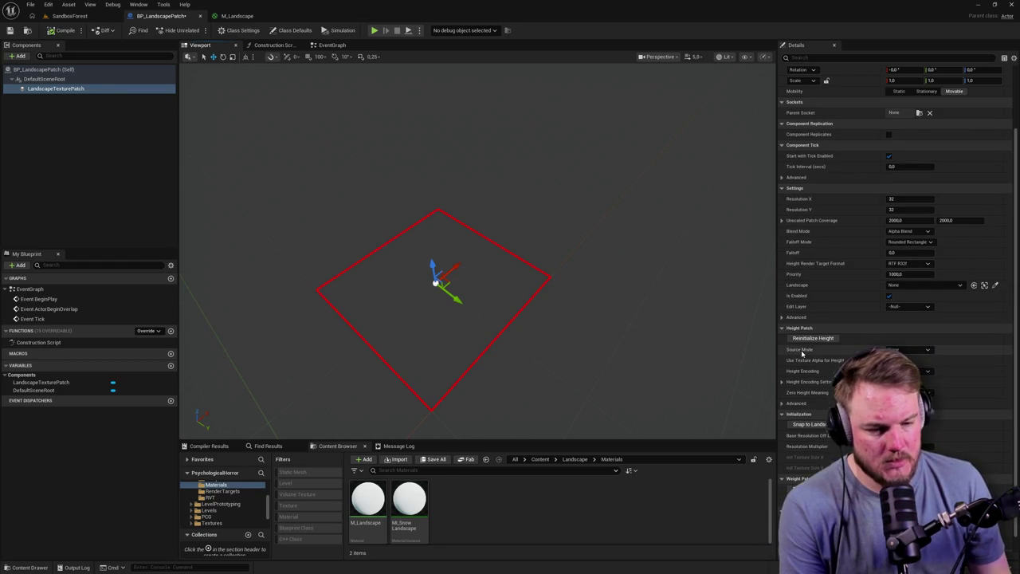
left_click(922, 352)
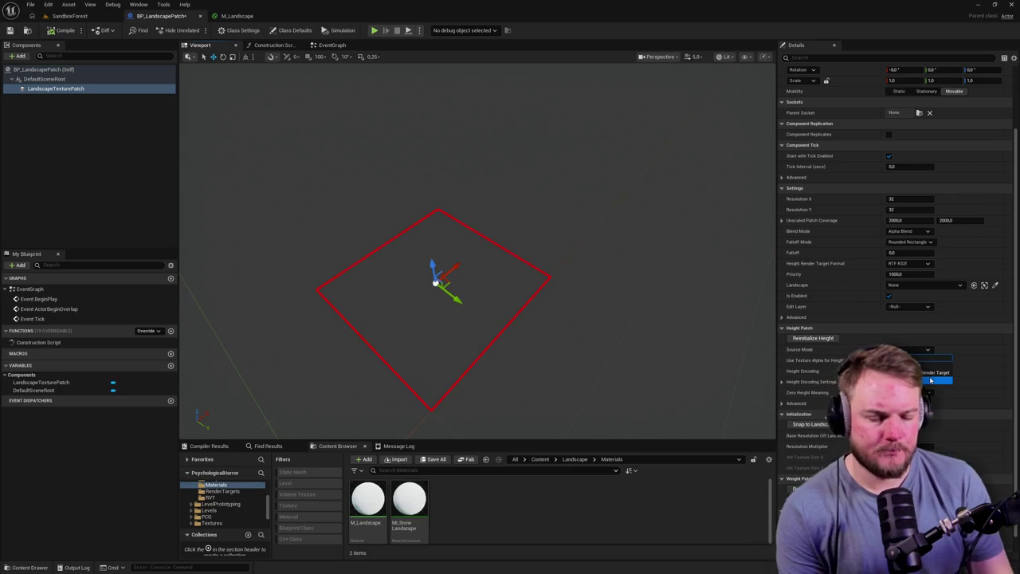
left_click(914, 378)
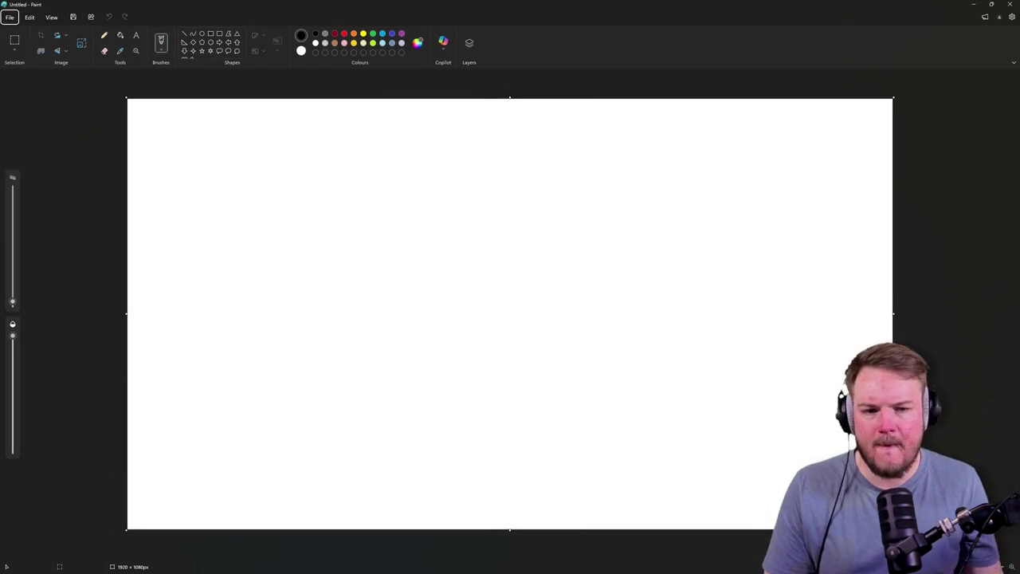
Show the Layers panel and fill the whole canvas with black.
left_click(468, 43)
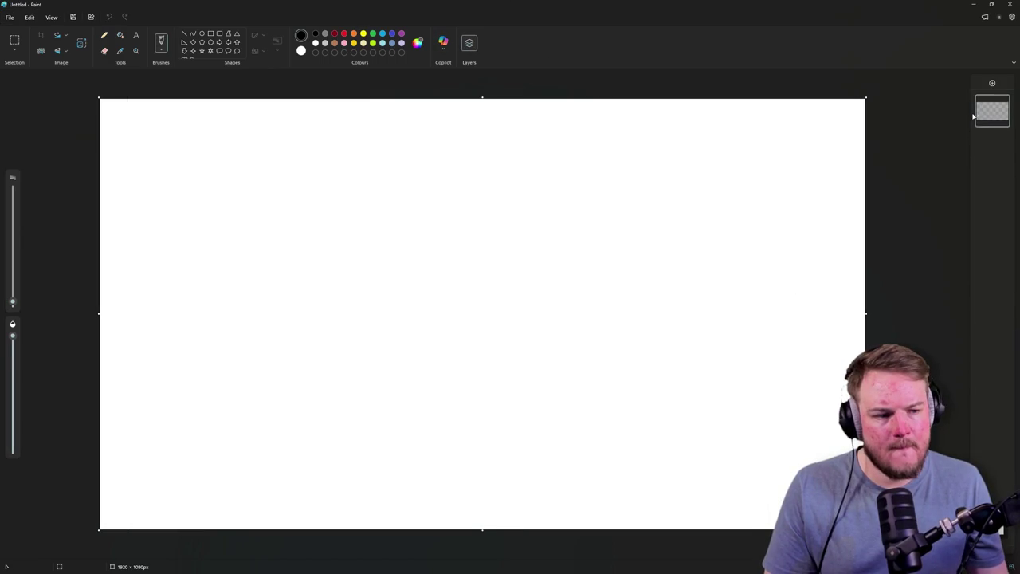
left_click(120, 36)
left_click(289, 191)
Make white the drawing colour, add an empty layer above the background, and test-and-undo a Pencil stroke.
left_click(302, 51)
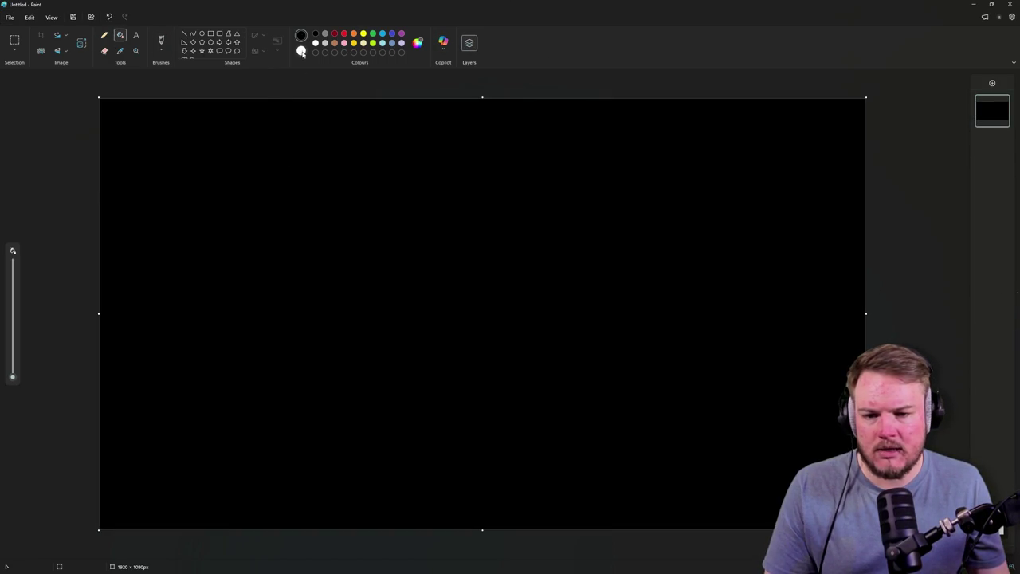
left_click(992, 83)
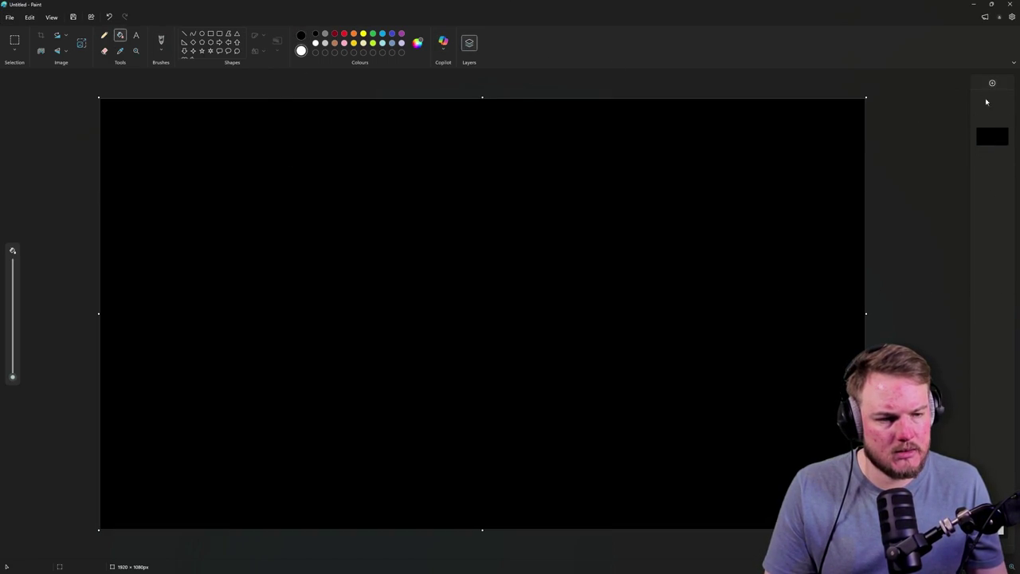
left_click(103, 35)
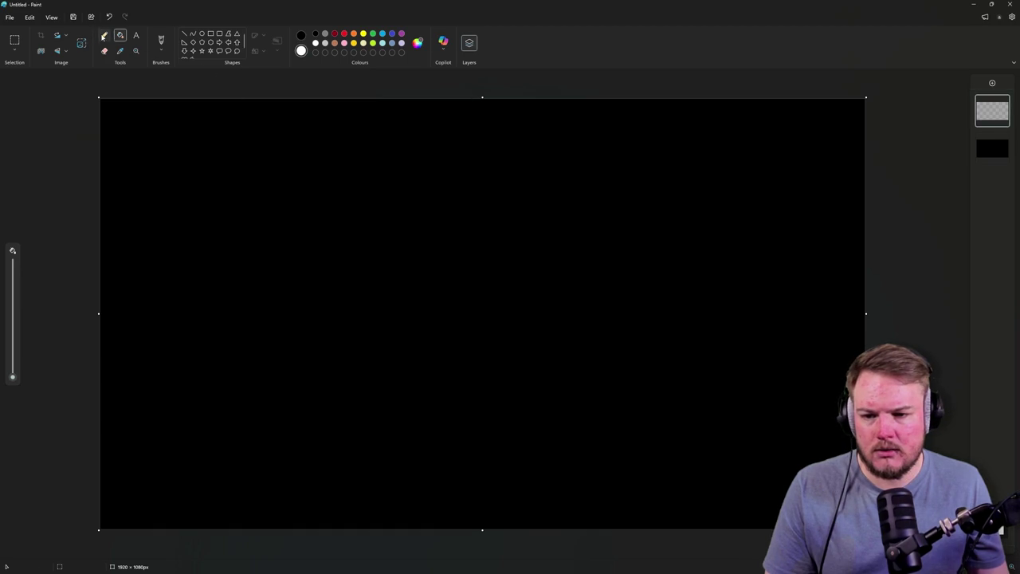
mouse_move(209, 179)
left_mouse_down()
mouse_move(246, 174)
mouse_move(286, 257)
left_mouse_up()
key("ctrl+z")
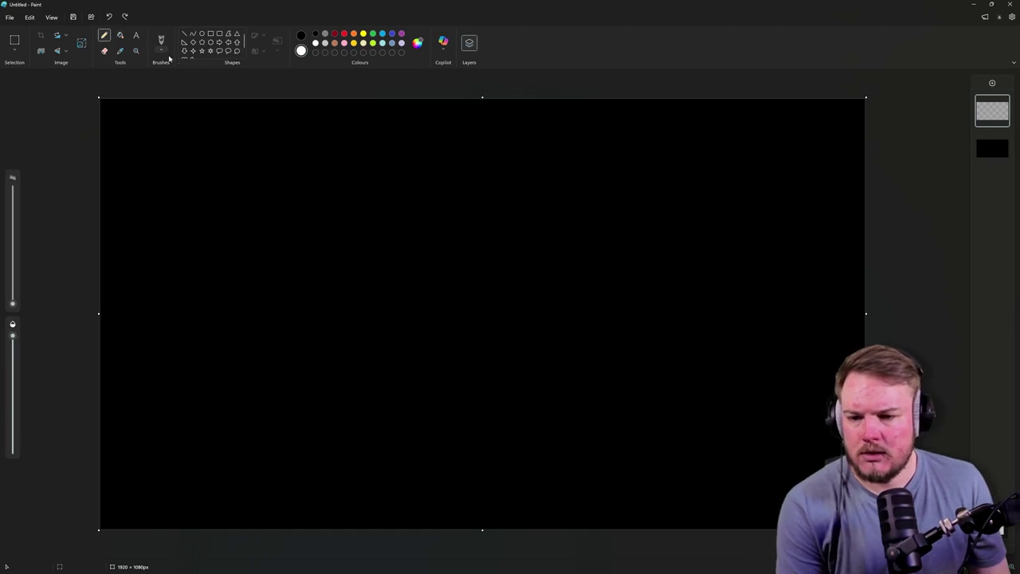
Draw a white square box at the upper left of the canvas.
mouse_move(305, 126)
left_mouse_down()
mouse_move(209, 257)
mouse_move(237, 269)
left_mouse_up()
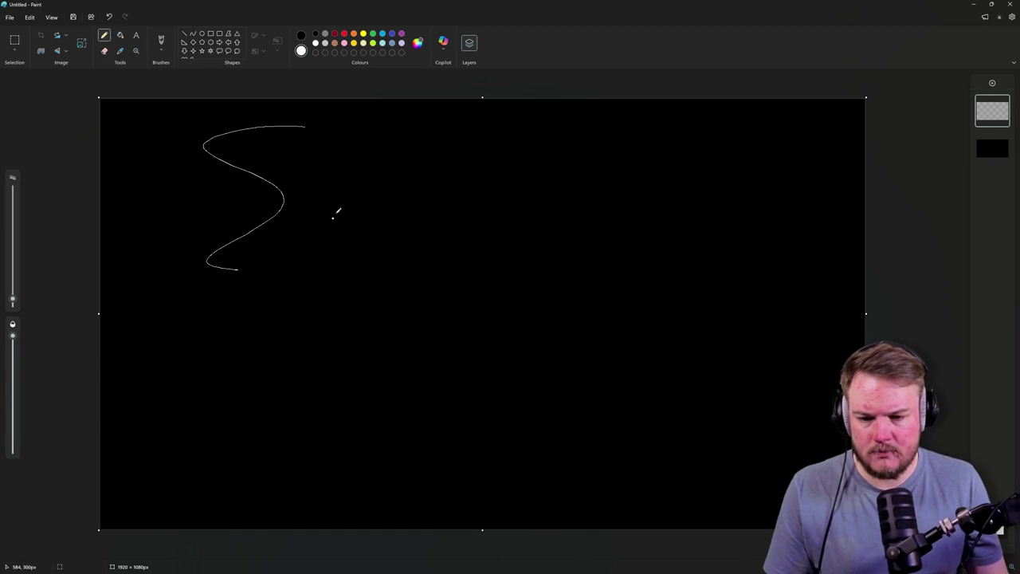
key("ctrl+z")
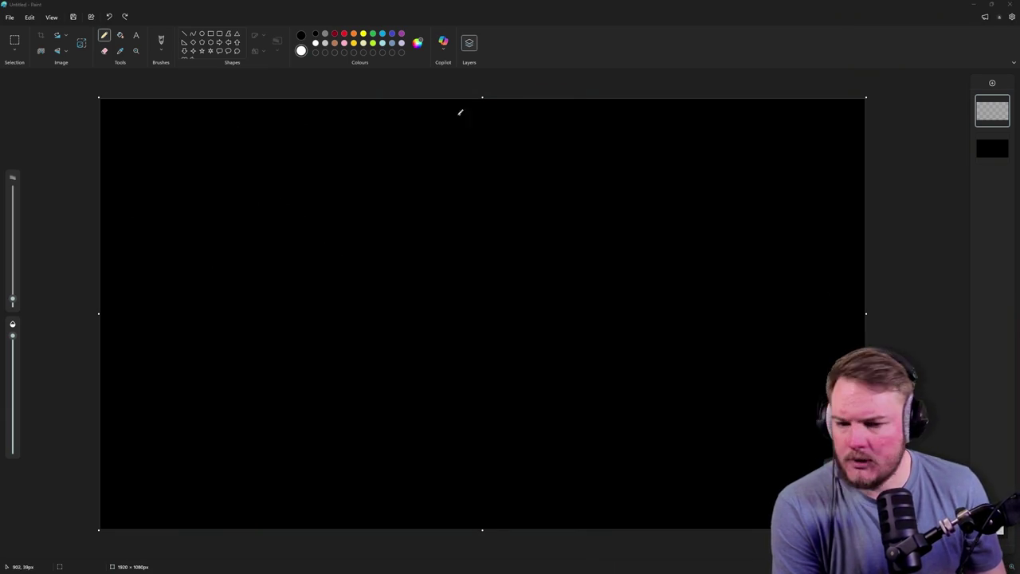
mouse_move(191, 128)
left_mouse_down()
mouse_move(182, 225)
mouse_move(193, 126)
mouse_move(285, 130)
left_mouse_up()
left_click_drag(188, 226, 294, 227)
left_click_drag(286, 132, 287, 223)
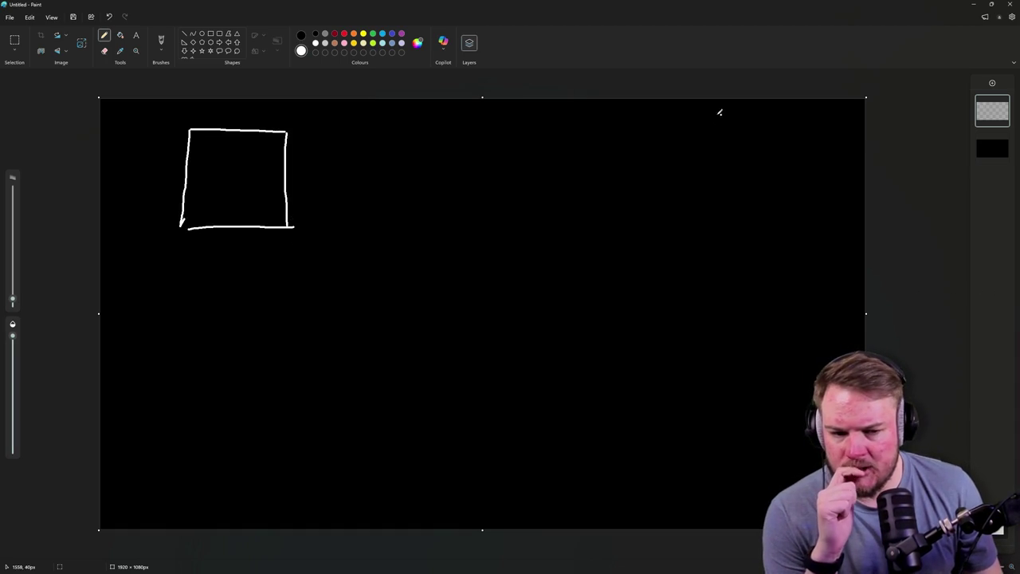
Sketch a wavy terrain line and a mound marked with a T-arrow and side S marks.
mouse_move(558, 190)
left_mouse_down()
mouse_move(596, 155)
mouse_move(647, 169)
mouse_move(781, 133)
mouse_move(780, 185)
left_mouse_up()
mouse_move(705, 271)
left_mouse_down()
mouse_move(723, 251)
mouse_move(767, 253)
mouse_move(777, 271)
left_mouse_up()
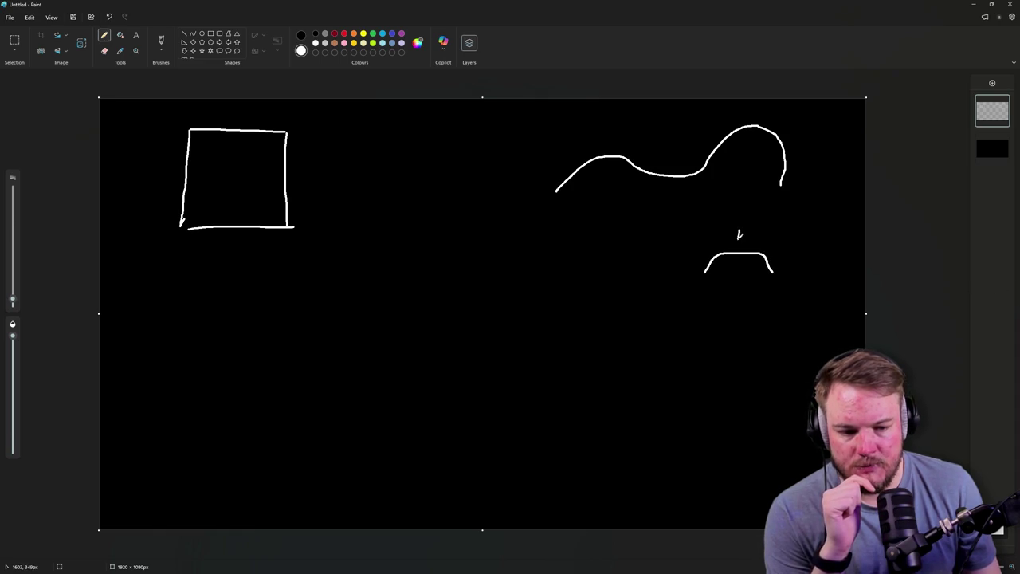
mouse_move(731, 213)
left_mouse_down()
mouse_move(746, 213)
mouse_move(737, 227)
left_mouse_up()
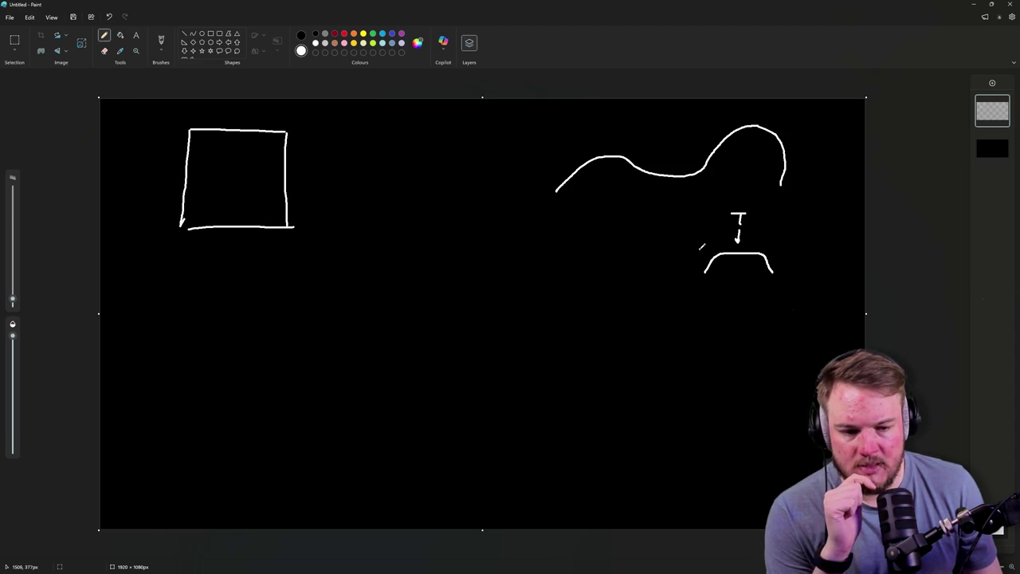
left_click_drag(686, 249, 688, 257)
left_click_drag(788, 243, 780, 255)
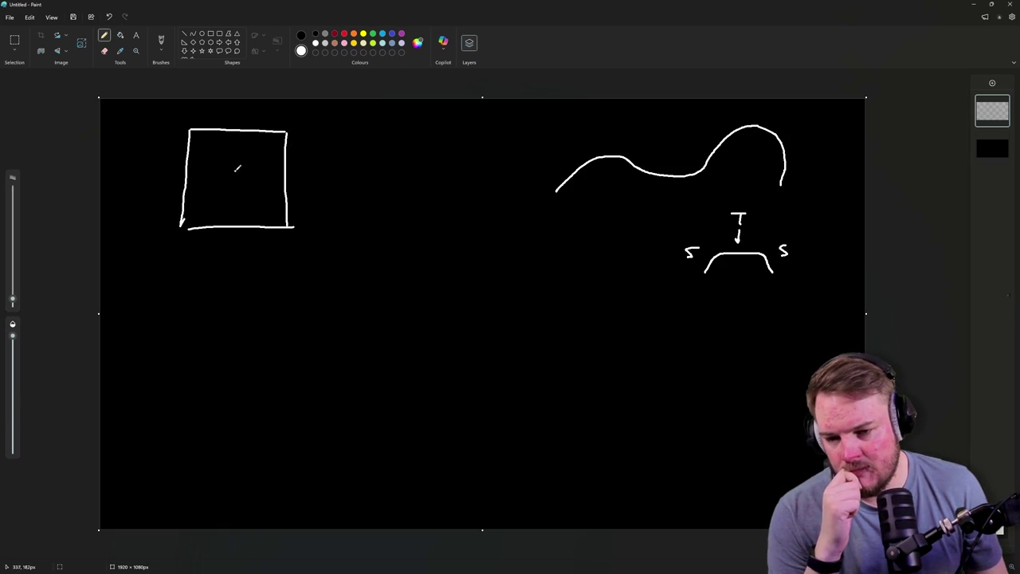
Add a circle inside the square, sample points along the wavy curve, and small arrows above it.
mouse_move(243, 162)
left_mouse_down()
mouse_move(225, 159)
mouse_move(226, 191)
mouse_move(251, 173)
mouse_move(243, 161)
left_mouse_up()
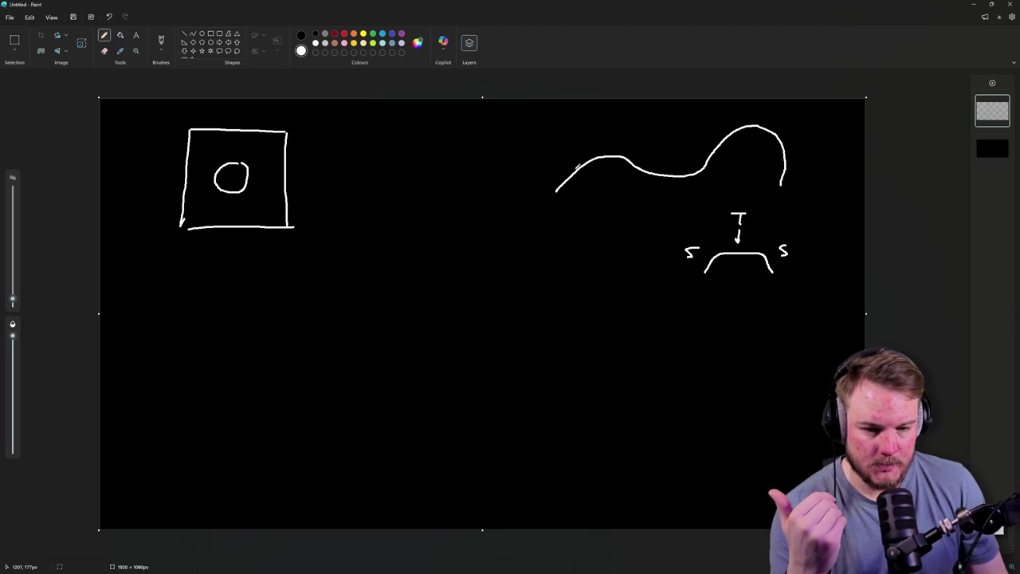
mouse_move(567, 178)
left_mouse_down()
mouse_move(559, 188)
mouse_move(610, 156)
mouse_move(777, 137)
mouse_move(785, 163)
left_mouse_up()
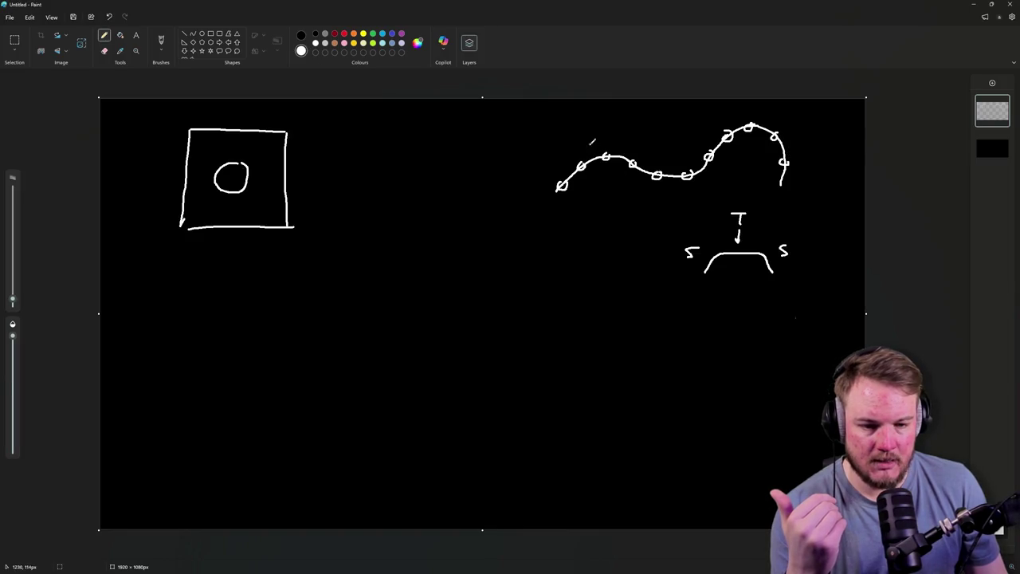
mouse_move(583, 132)
left_mouse_down()
mouse_move(626, 140)
mouse_move(649, 159)
mouse_move(655, 153)
left_mouse_up()
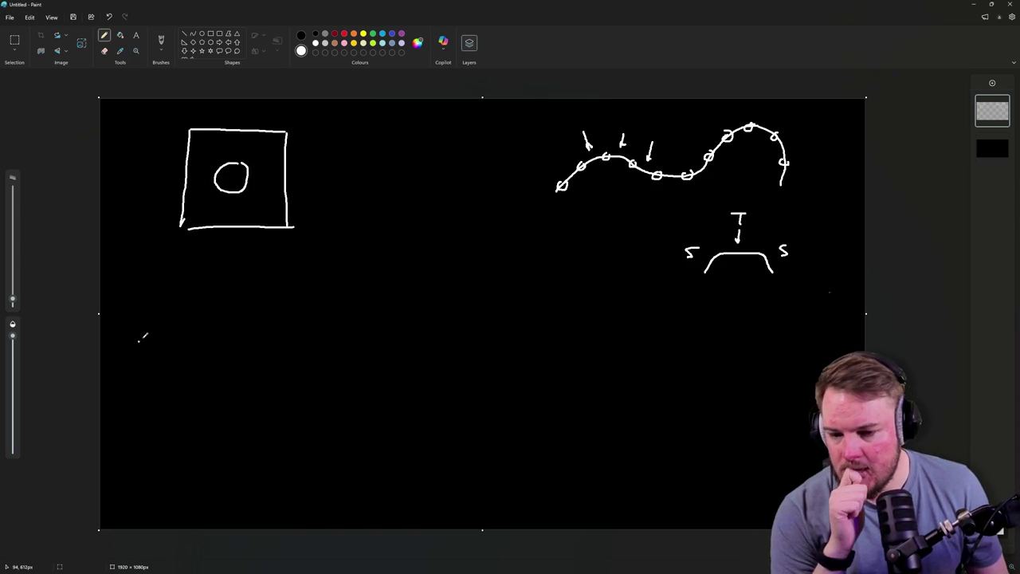
Draw a second box below the first with an inner vertical band.
mouse_move(185, 260)
left_mouse_down()
mouse_move(183, 349)
mouse_move(287, 258)
mouse_move(308, 355)
left_mouse_up()
left_click_drag(203, 357, 294, 357)
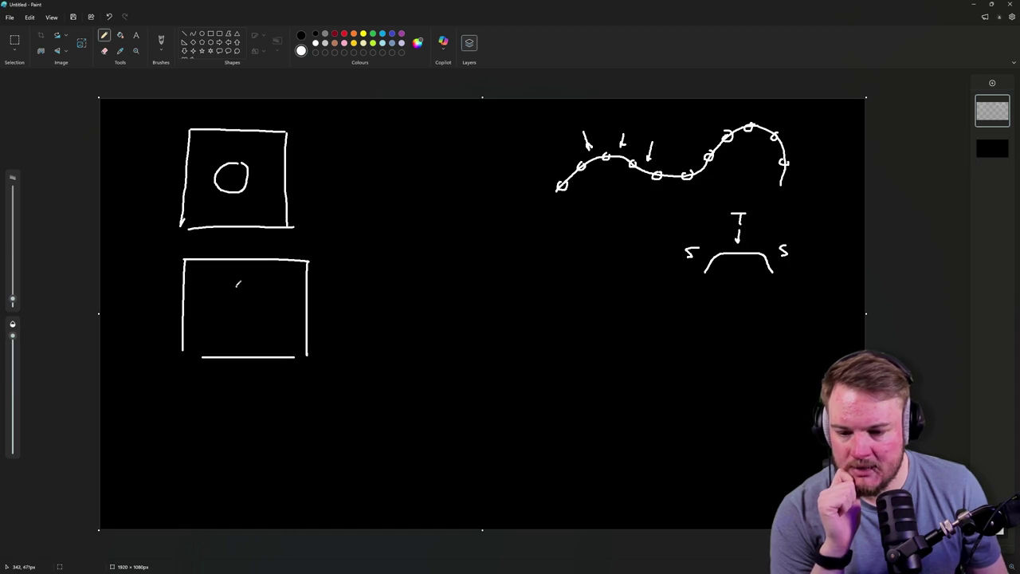
mouse_move(229, 277)
left_mouse_down()
mouse_move(255, 272)
mouse_move(226, 319)
mouse_move(237, 332)
mouse_move(264, 319)
mouse_move(258, 274)
mouse_move(227, 357)
left_mouse_up()
left_click_drag(263, 260, 265, 355)
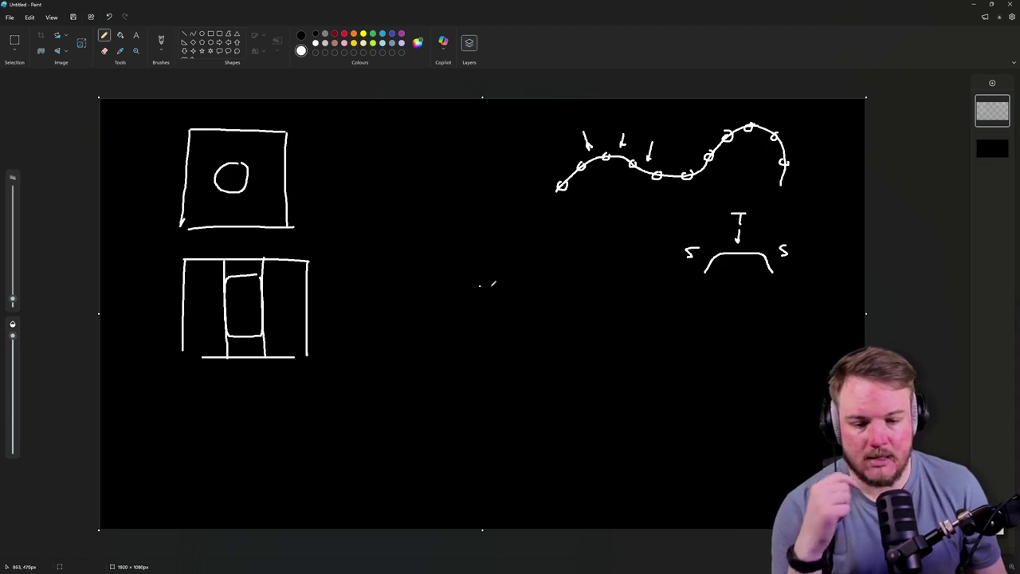
Draw a lower wavy curve across the middle with tick marks at its end, peak and right slope.
mouse_move(491, 367)
left_mouse_down()
mouse_move(494, 356)
mouse_move(566, 359)
mouse_move(700, 334)
mouse_move(788, 372)
left_mouse_up()
mouse_move(491, 358)
left_mouse_down()
mouse_move(551, 344)
mouse_move(557, 361)
mouse_move(622, 371)
mouse_move(639, 362)
left_mouse_up()
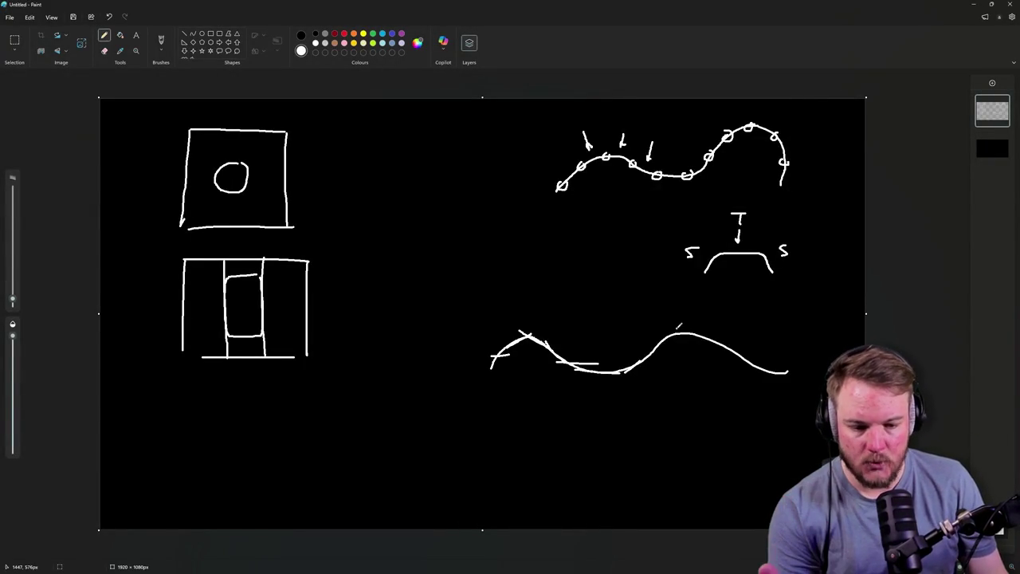
left_click_drag(662, 325, 688, 322)
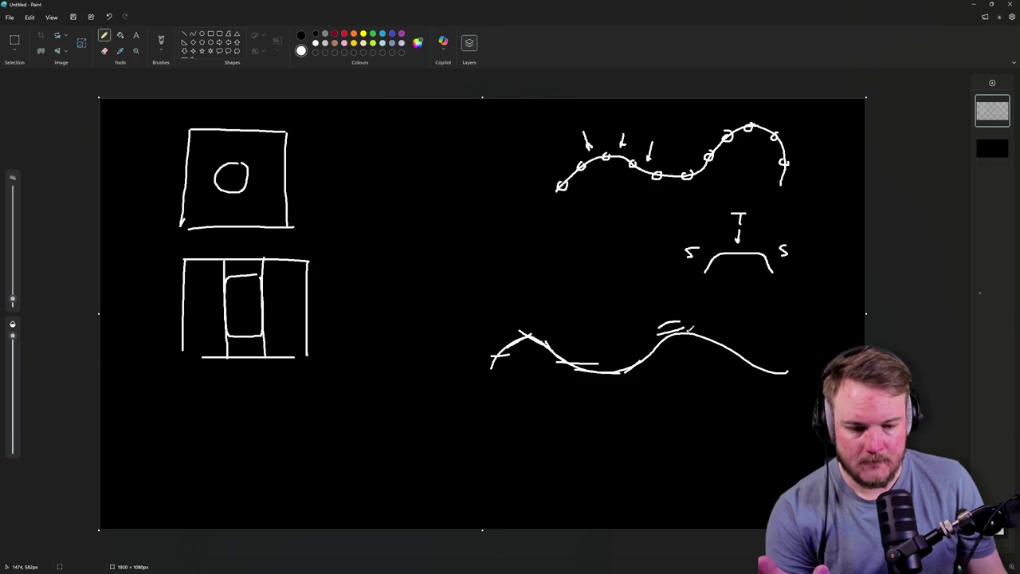
mouse_move(714, 335)
left_mouse_down()
mouse_move(774, 365)
mouse_move(750, 360)
left_mouse_up()
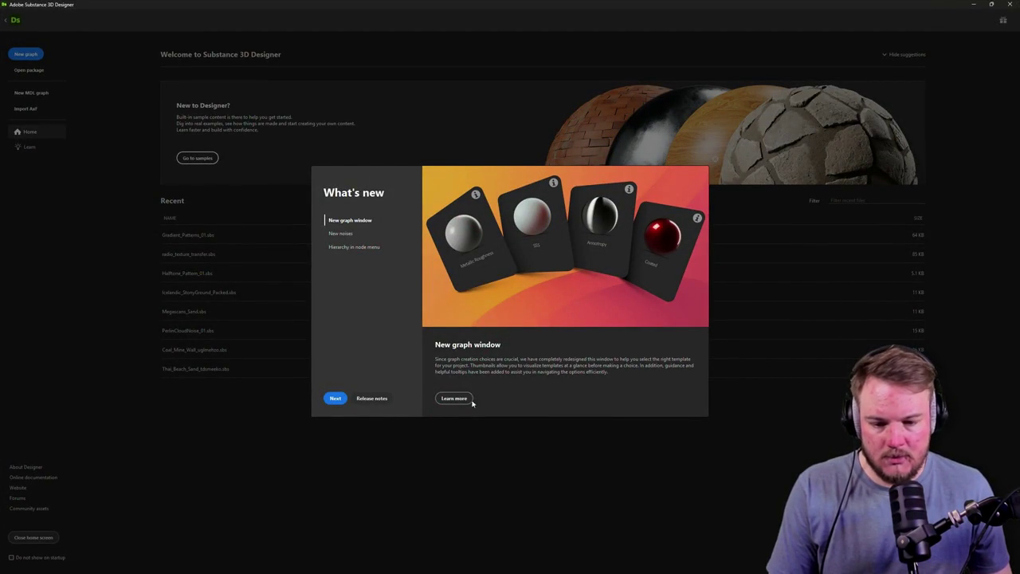
Page through and close the What's new dialog, then start a new Substance graph with Ctrl+N.
left_click(335, 400)
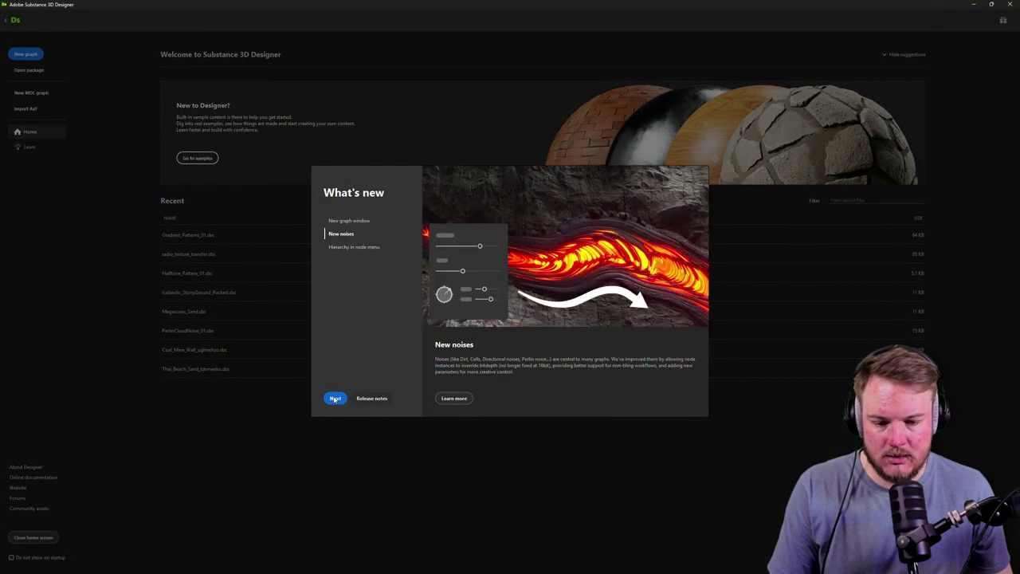
left_click(334, 400)
left_click(333, 401)
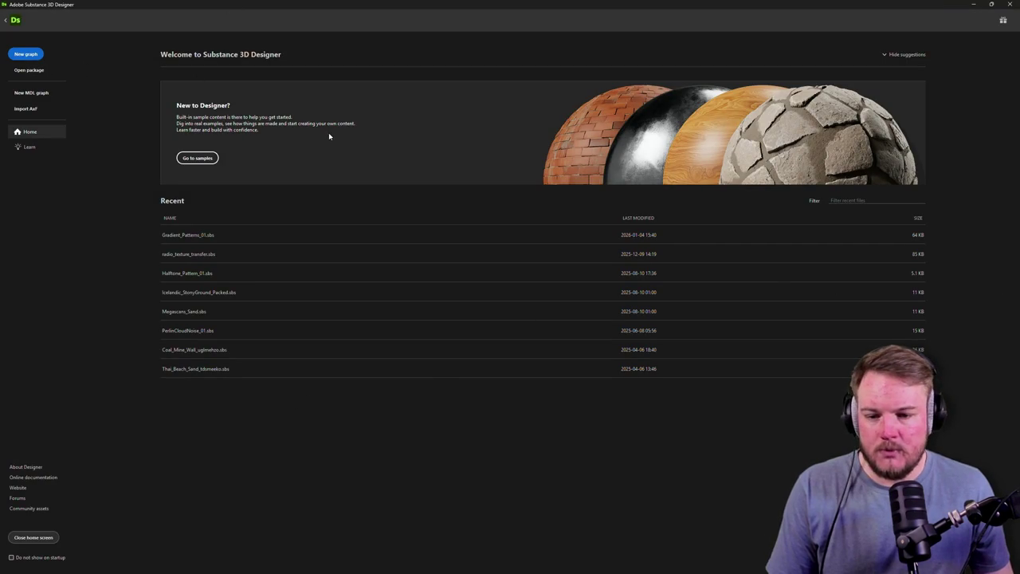
key("ctrl+n")
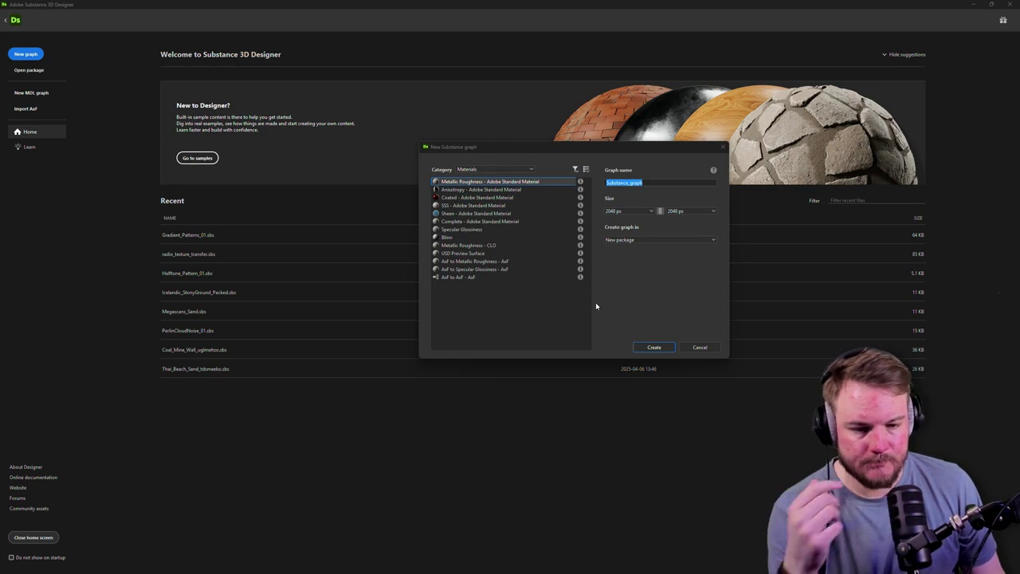
Create a new Metallic Roughness graph in a new package.
left_click(684, 240)
left_click(677, 248)
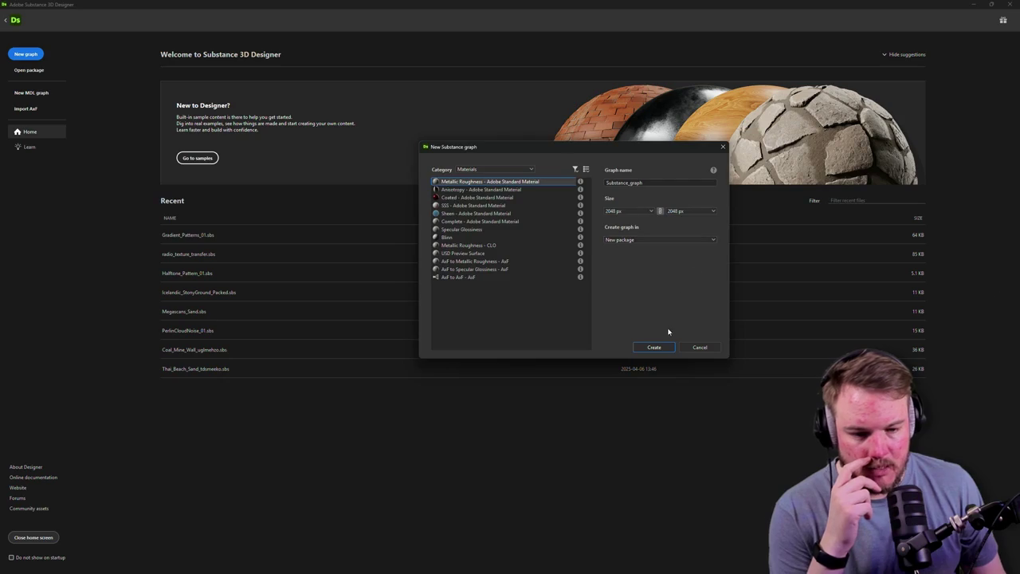
left_click(662, 347)
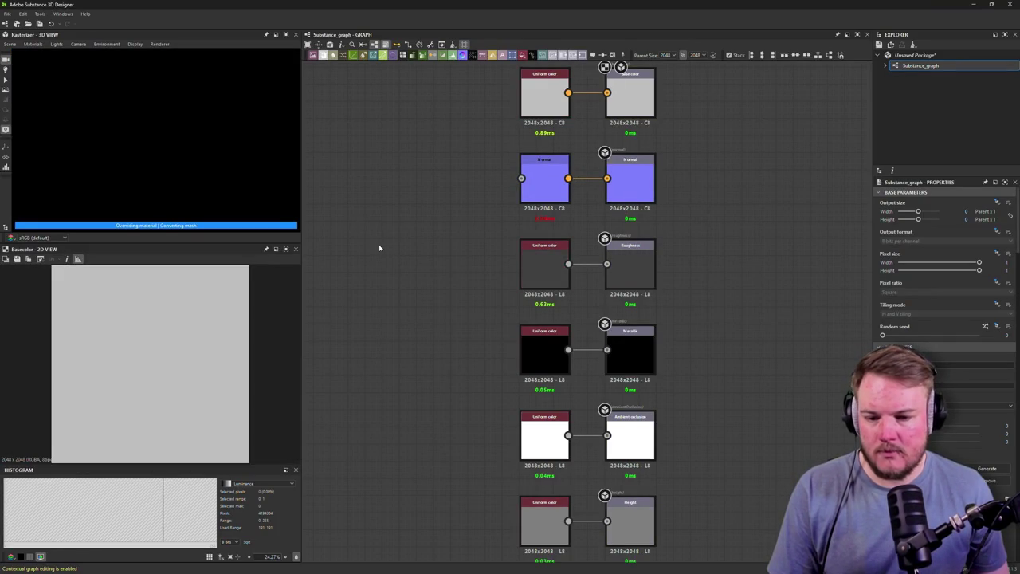
right_click(473, 239)
key("Escape")
left_click(521, 259)
right_click(563, 247)
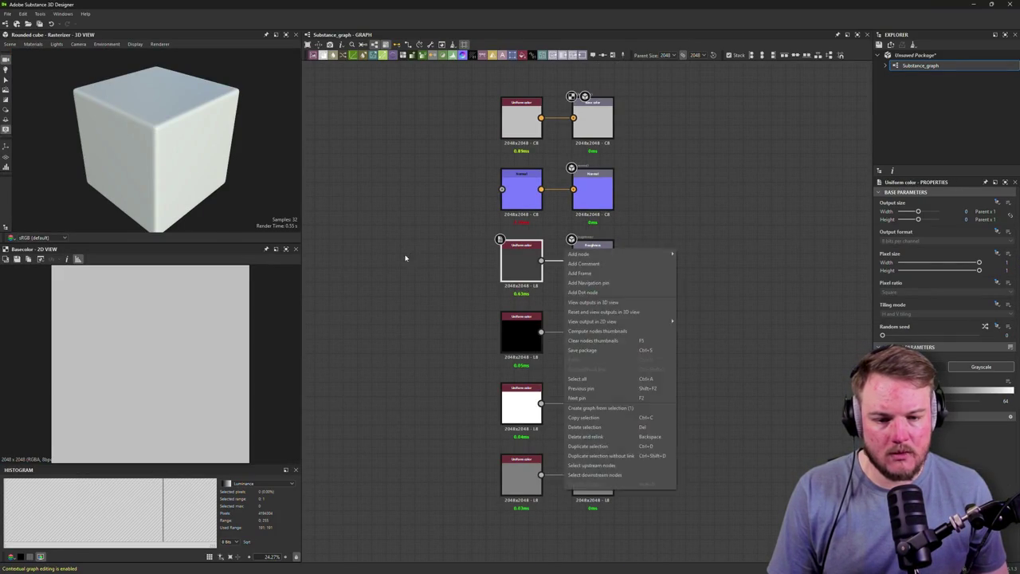
key("Escape")
Add a Paraboloid Shape node on the left of the graph and scale it to 0.75.
scroll(418, 297, "down", 3)
scroll(416, 296, "up", 3)
mouse_move(416, 296)
left_mouse_down()
mouse_move(642, 321)
mouse_move(544, 279)
left_mouse_up()
scroll(493, 313, "up", 1)
scroll(493, 313, "down", 2)
key("space")
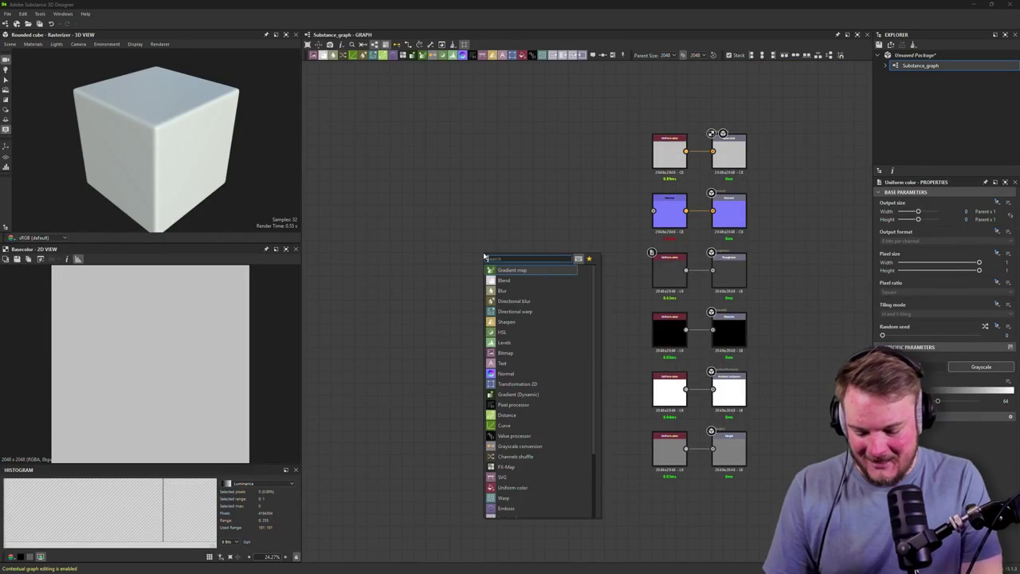
type("Shape")
key("Return")
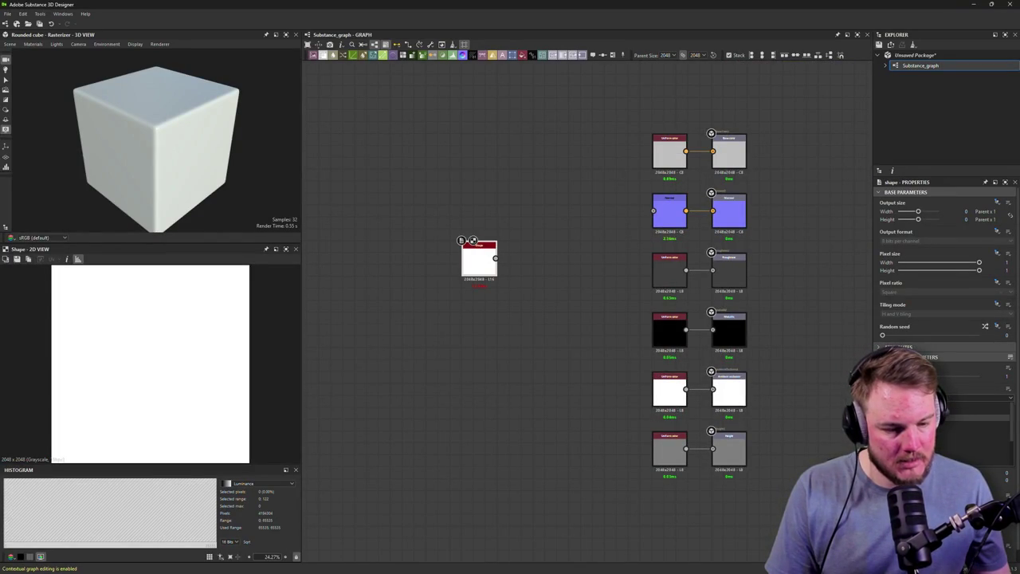
left_click_drag(970, 423, 955, 424)
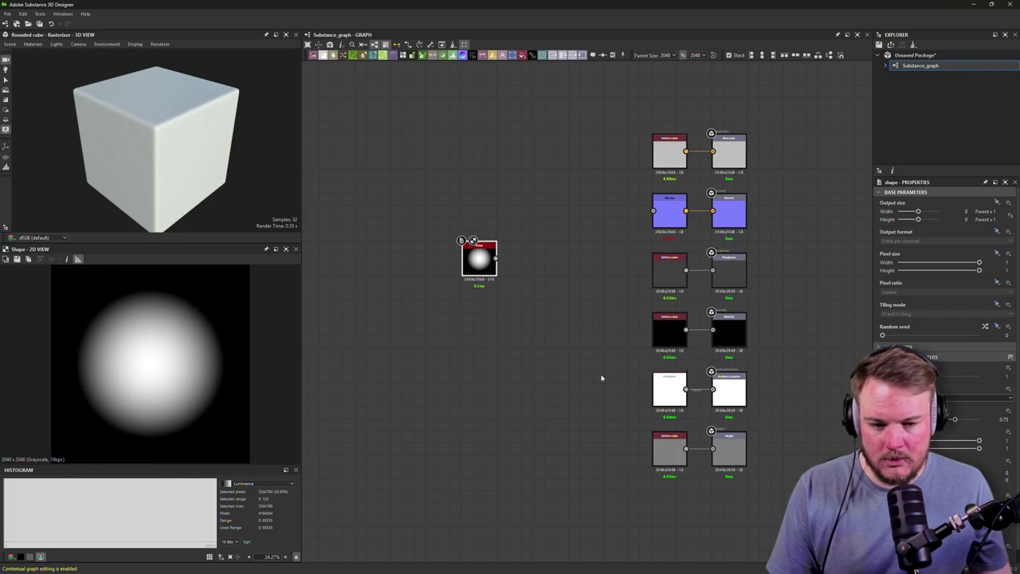
key("f")
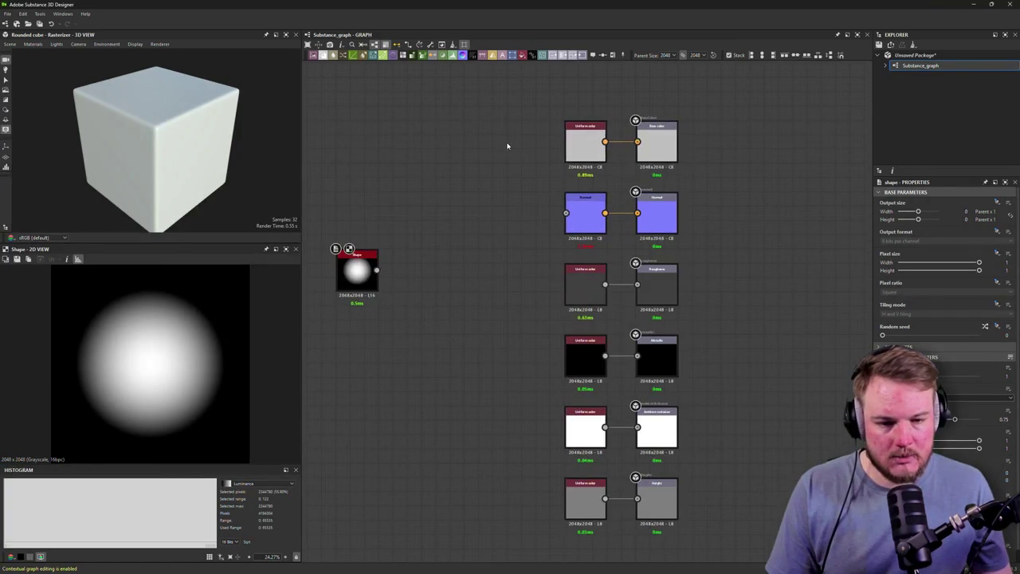
Delete the other material outputs and the Uniform color, wiring the Shape node into Height.
mouse_move(485, 118)
left_mouse_down()
mouse_move(752, 218)
mouse_move(749, 417)
left_mouse_up()
key("Delete")
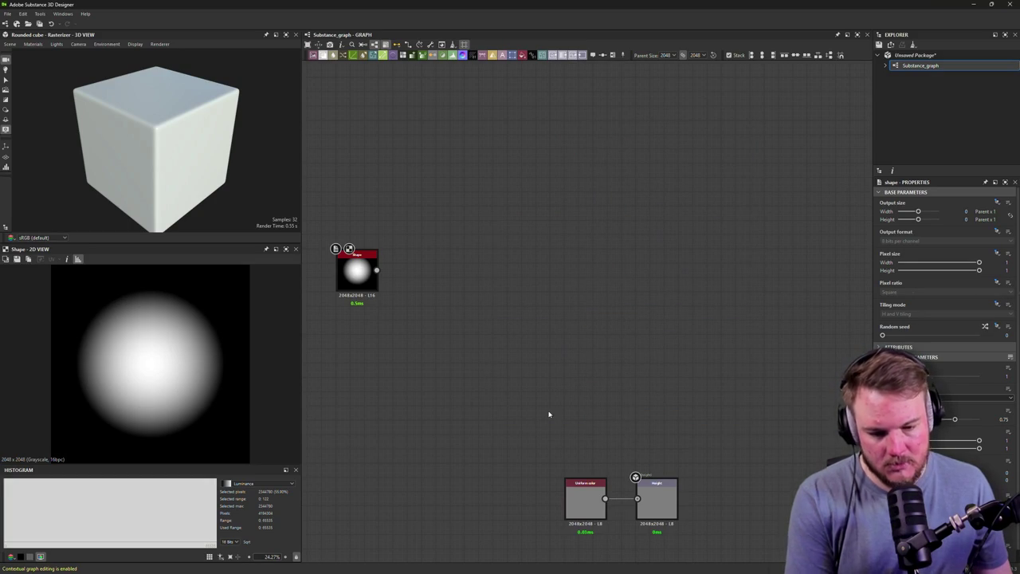
mouse_move(649, 492)
left_mouse_down()
mouse_move(534, 264)
mouse_move(521, 263)
left_mouse_up()
left_click(426, 316)
left_click(457, 271)
key("Delete")
left_click_drag(376, 270, 522, 272)
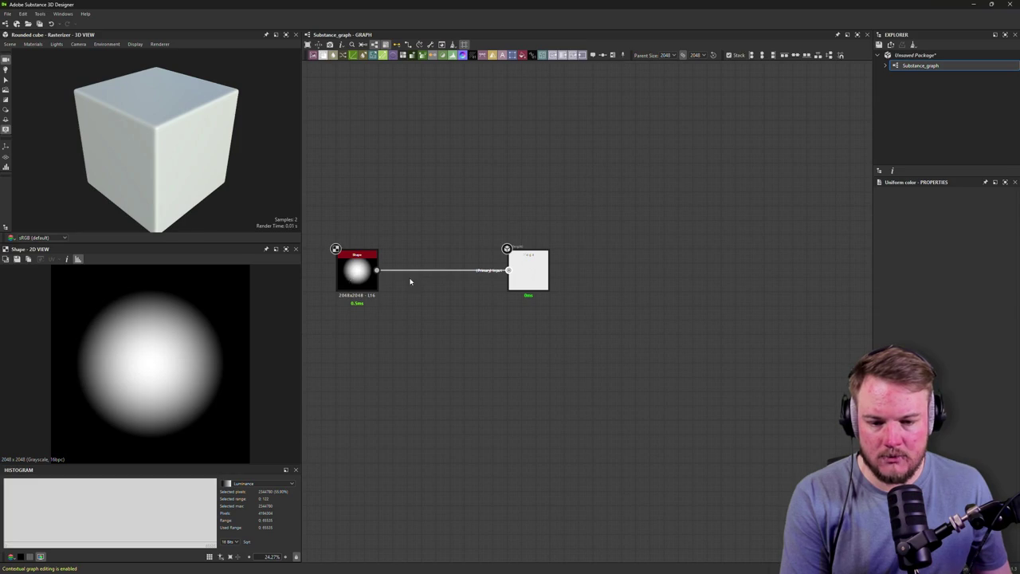
right_click(401, 281)
key("Escape")
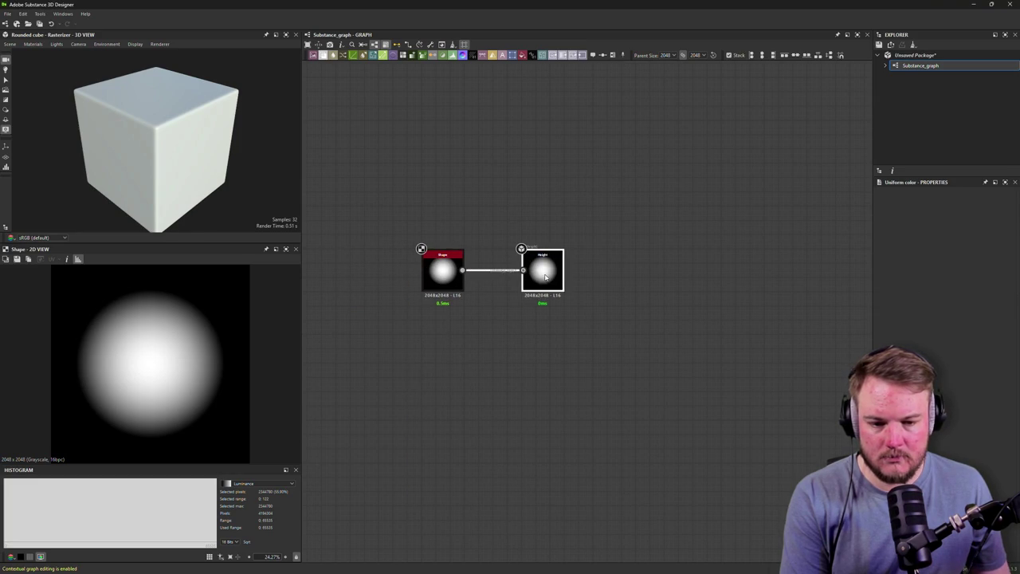
Save the package as Height_Paraboloid.sbs in the textures folder.
key("ctrl+s")
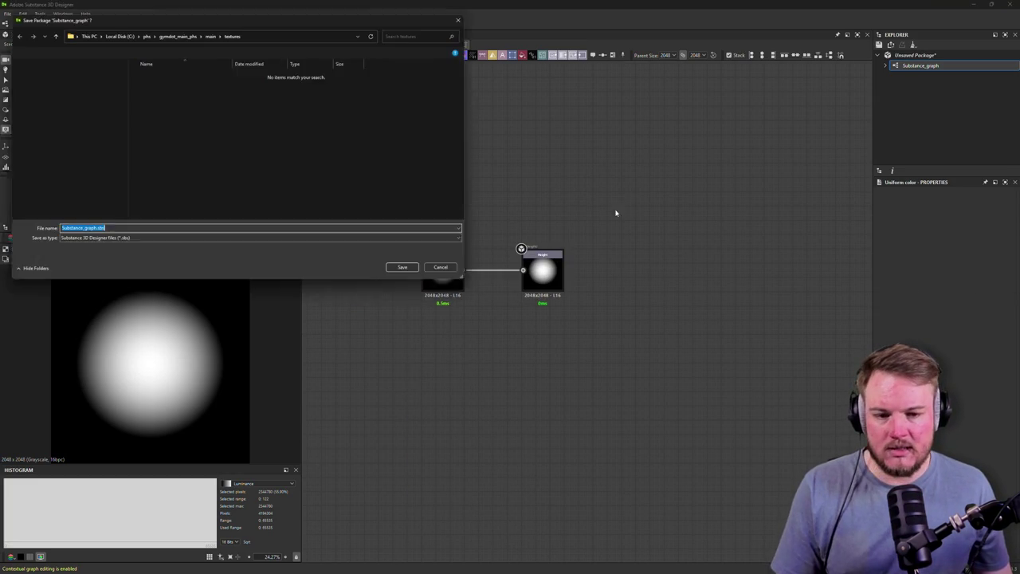
key("Escape")
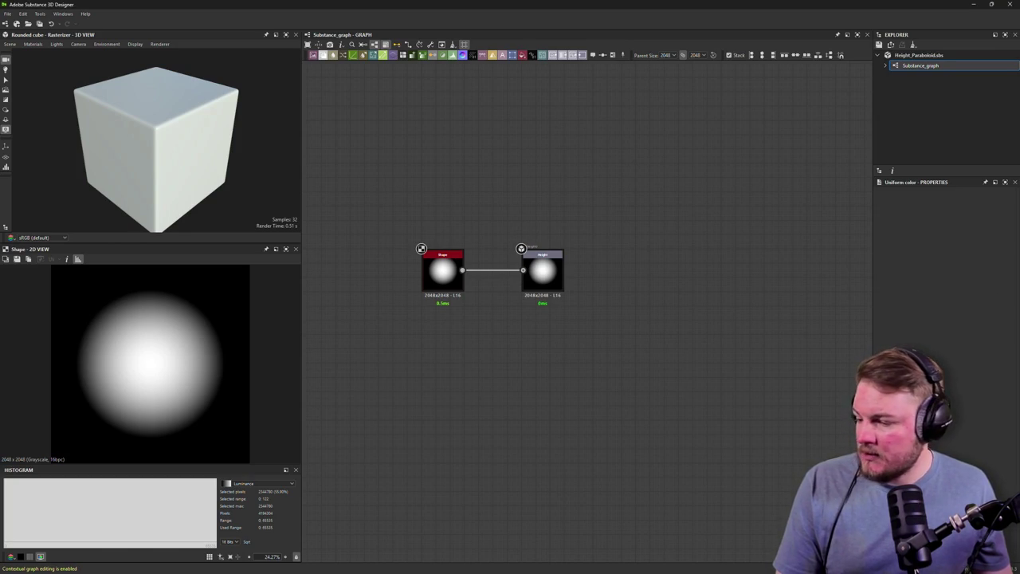
Rename the graph to Height_Paraboloid, save the package, and open its Export outputs settings.
left_click(442, 271)
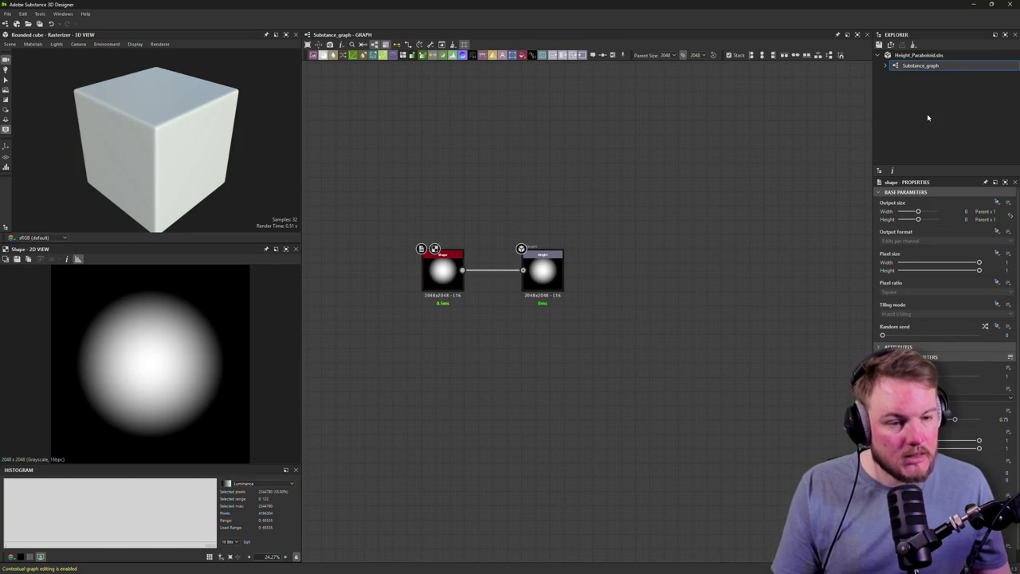
right_click(911, 66)
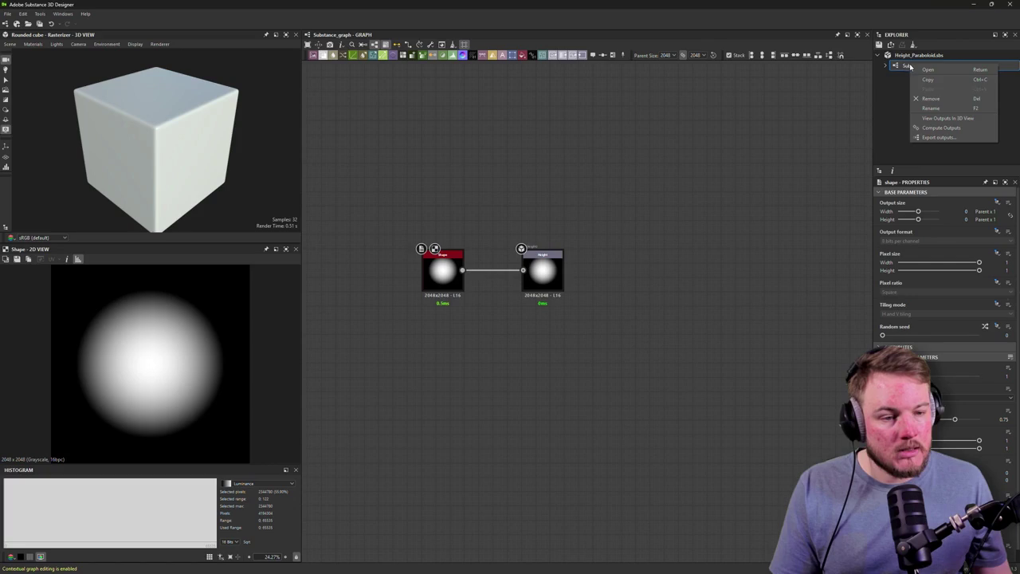
left_click(928, 107)
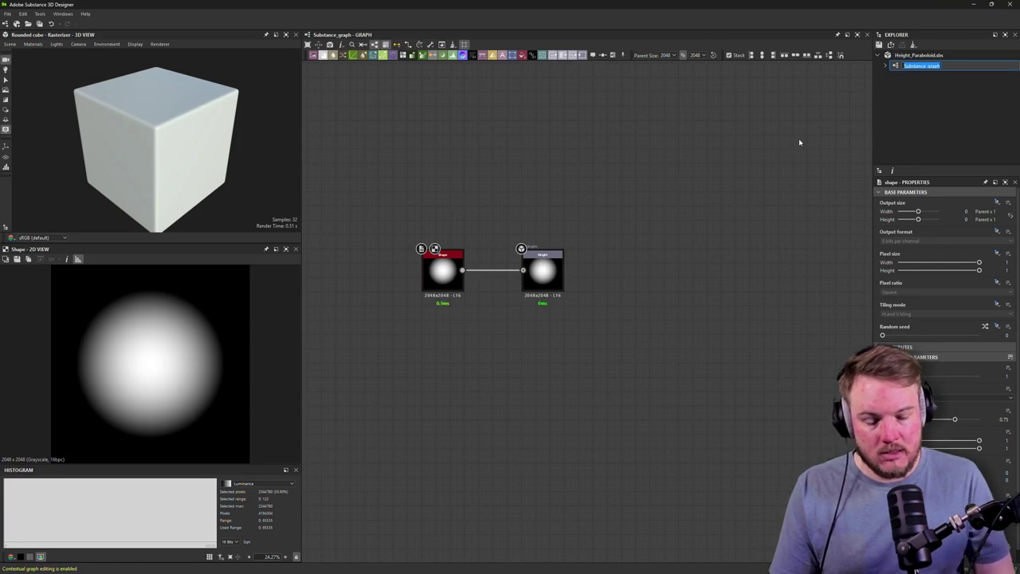
type("Height")
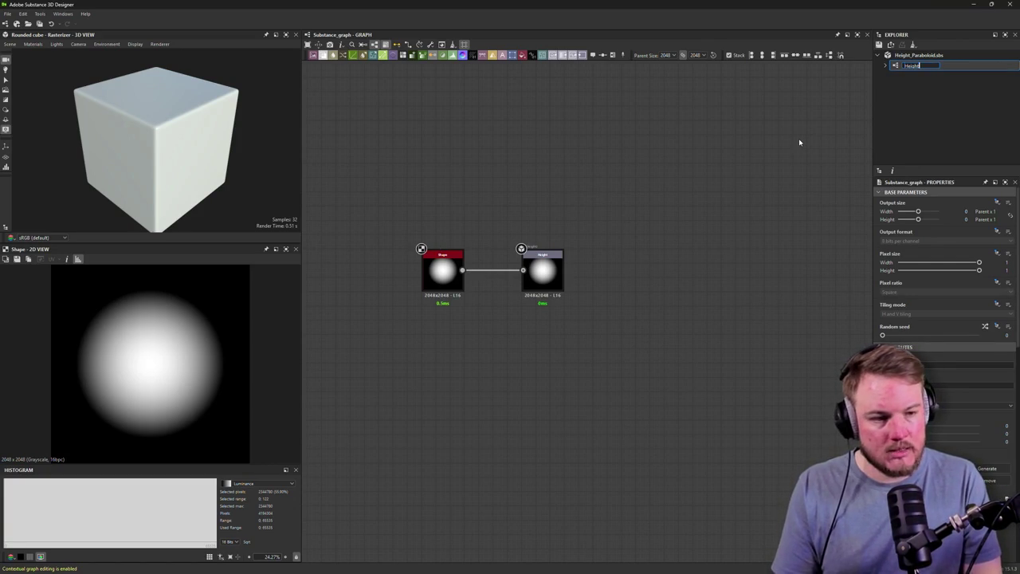
key("End")
type("Paraboloid")
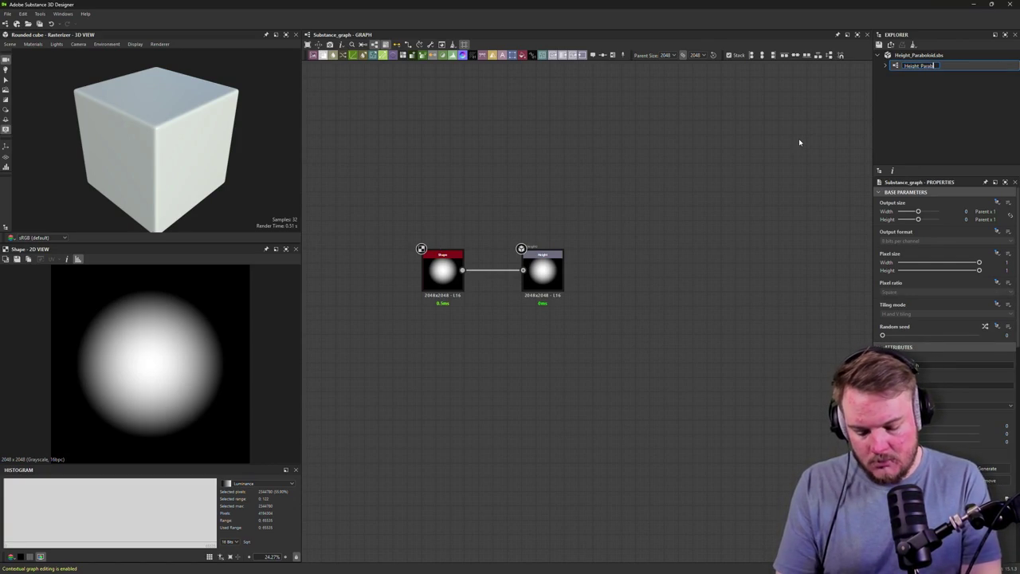
key("Return")
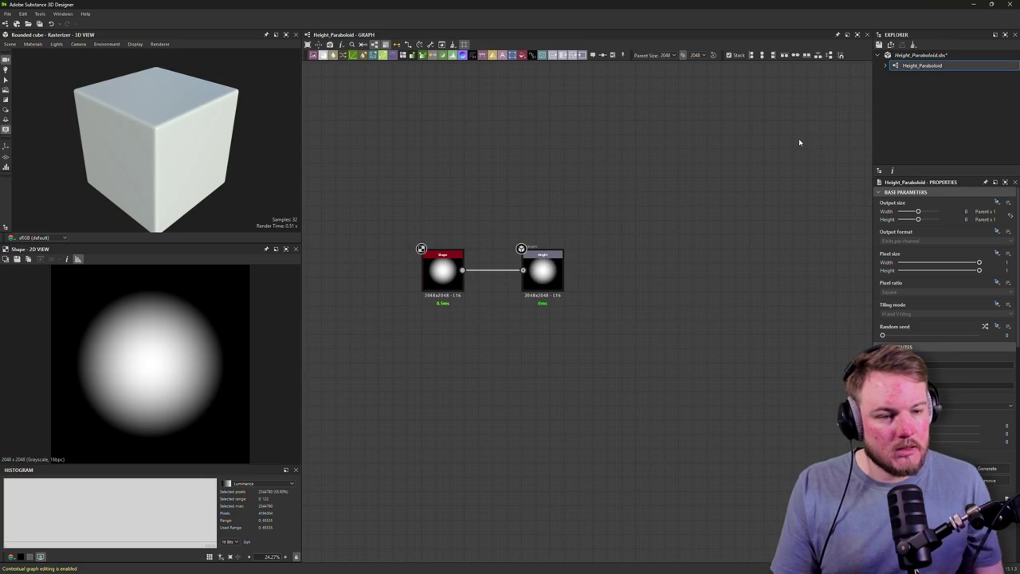
key("ctrl+s")
right_click(925, 67)
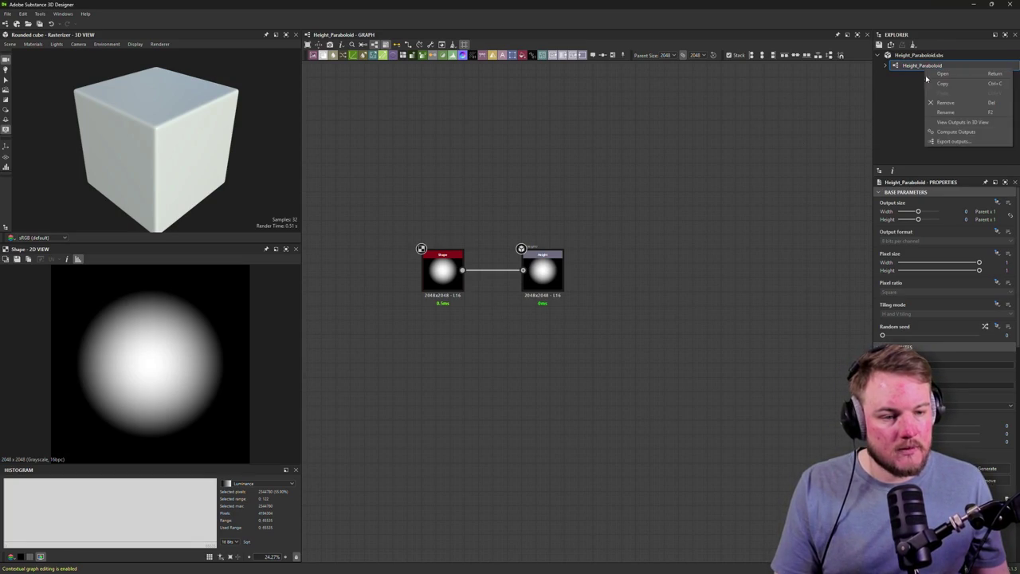
left_click(936, 141)
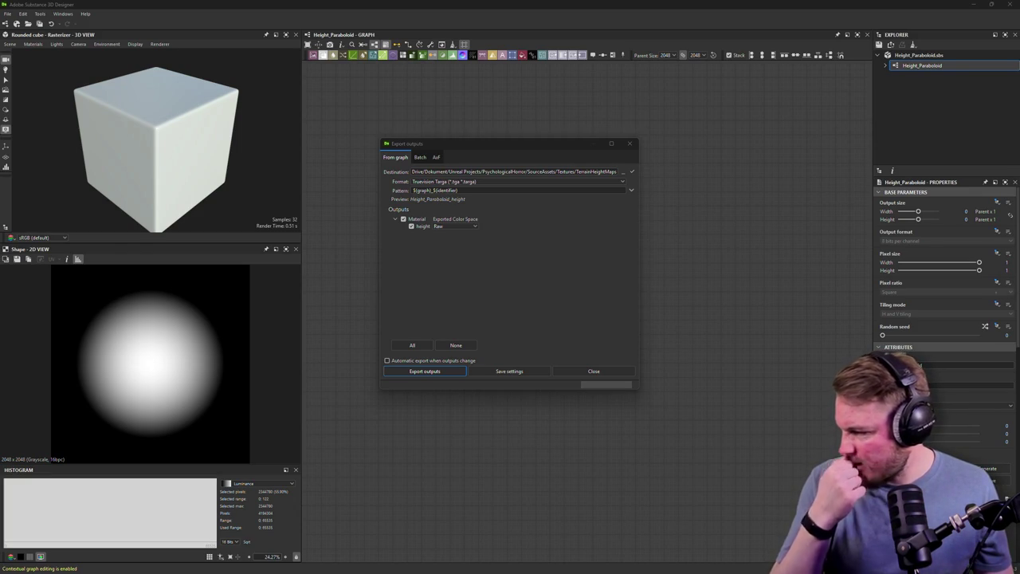
Set the Height_Paraboloid export format to PNG with a T_ file-name prefix and save the settings.
left_click(439, 139)
left_click(490, 182)
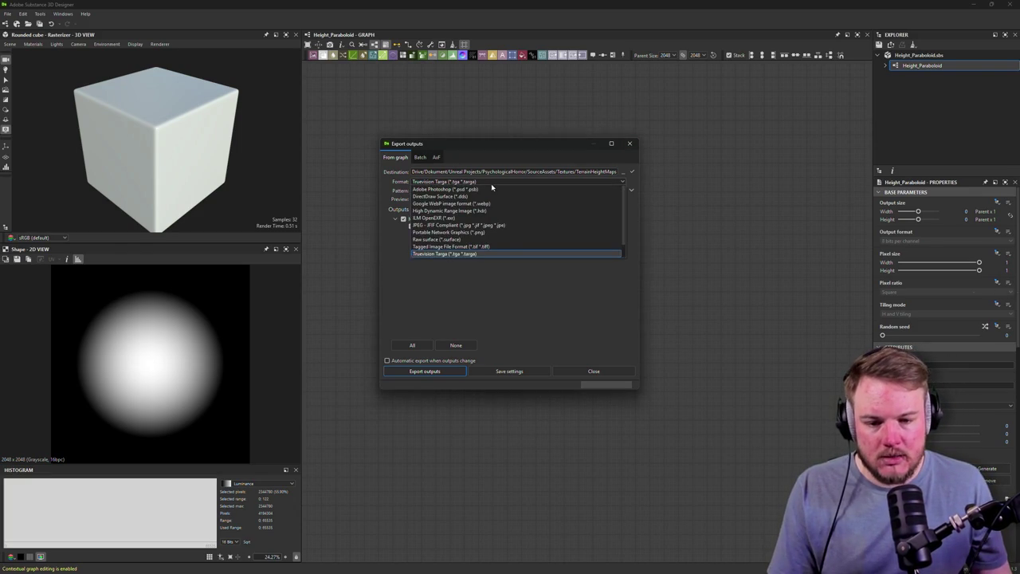
left_click(440, 233)
left_click(443, 227)
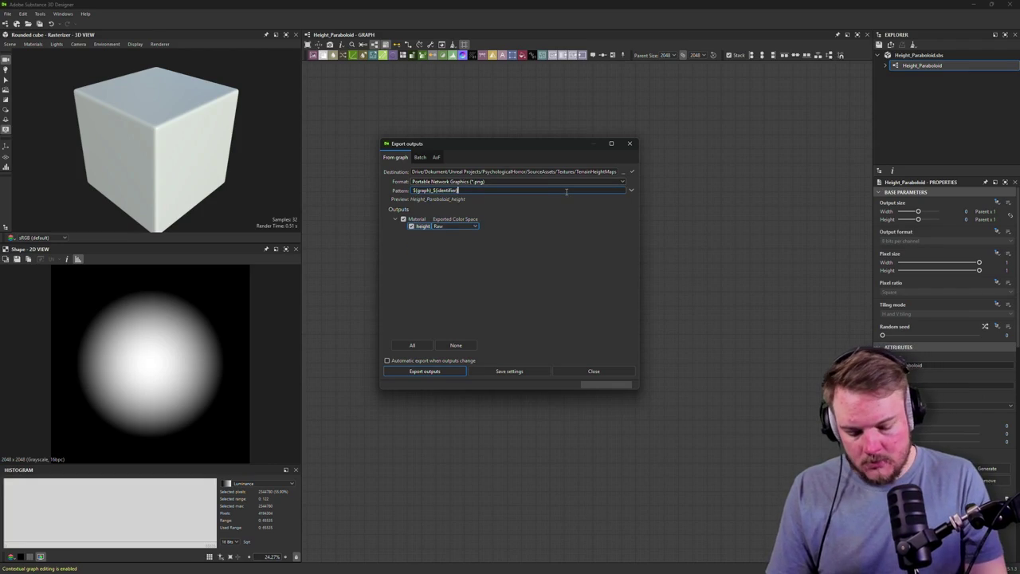
type("T_")
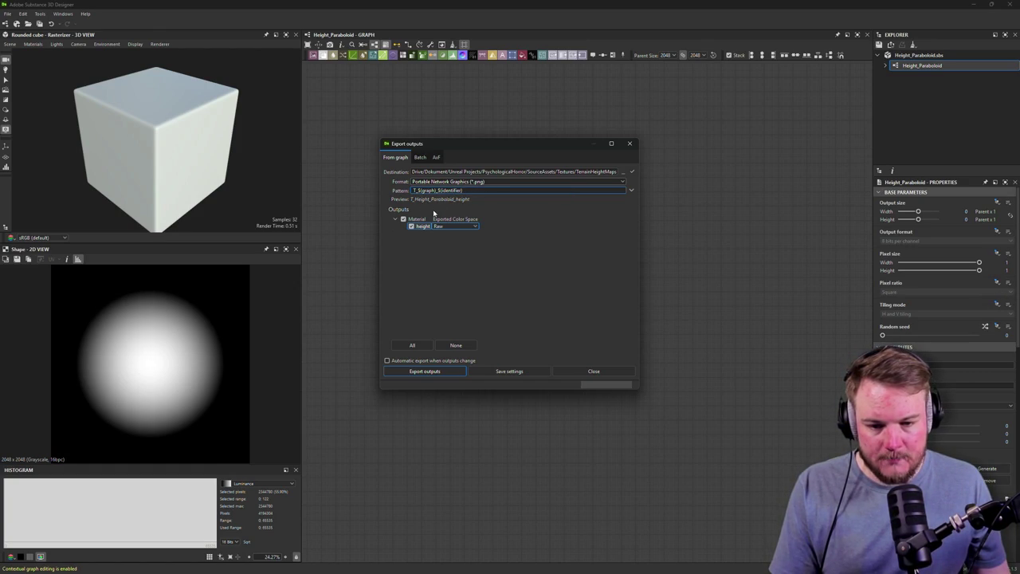
left_click(499, 371)
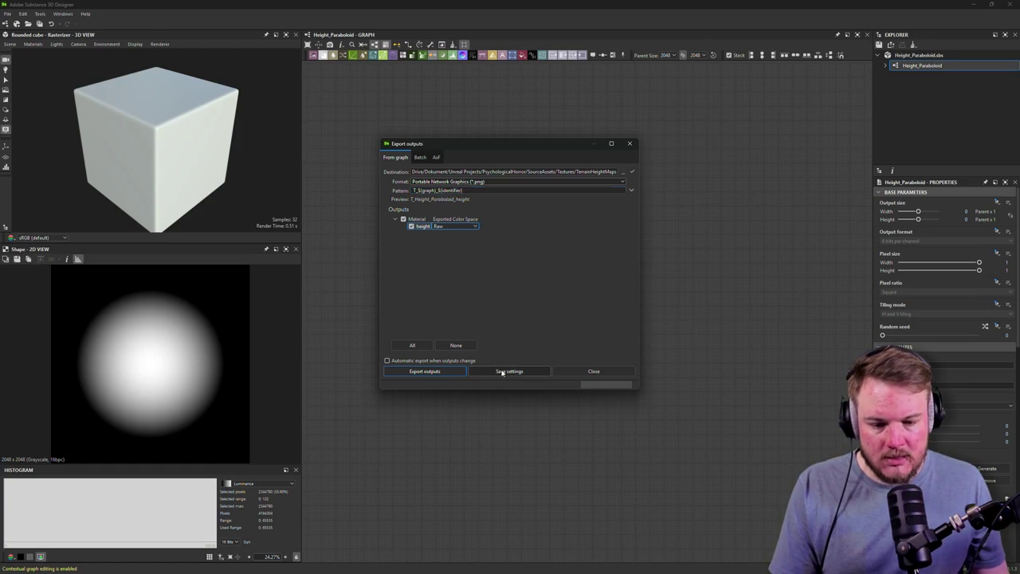
left_click(630, 144)
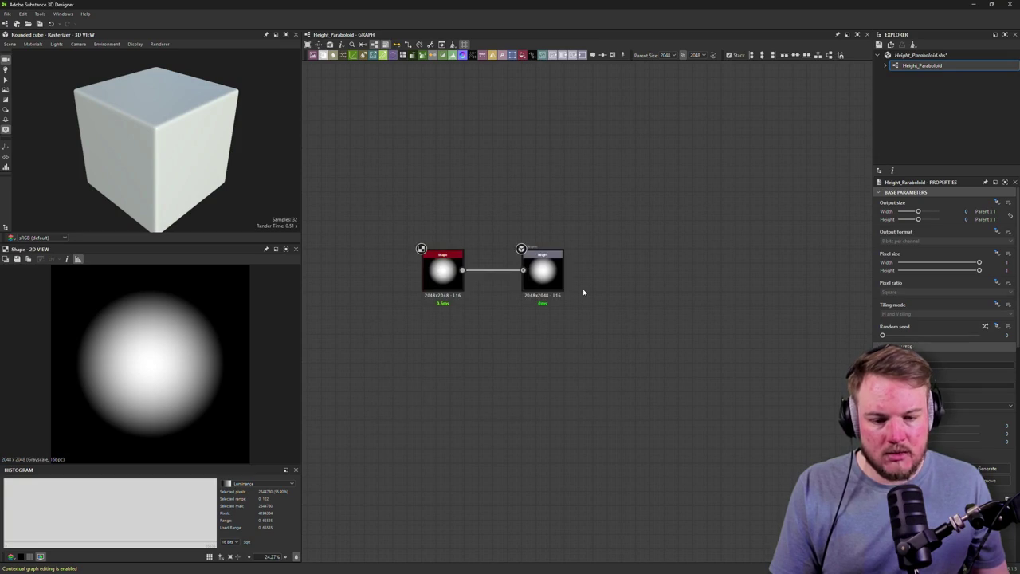
left_click(536, 267)
Change the output identifier to H and check the export file-name preview.
double_click(906, 210)
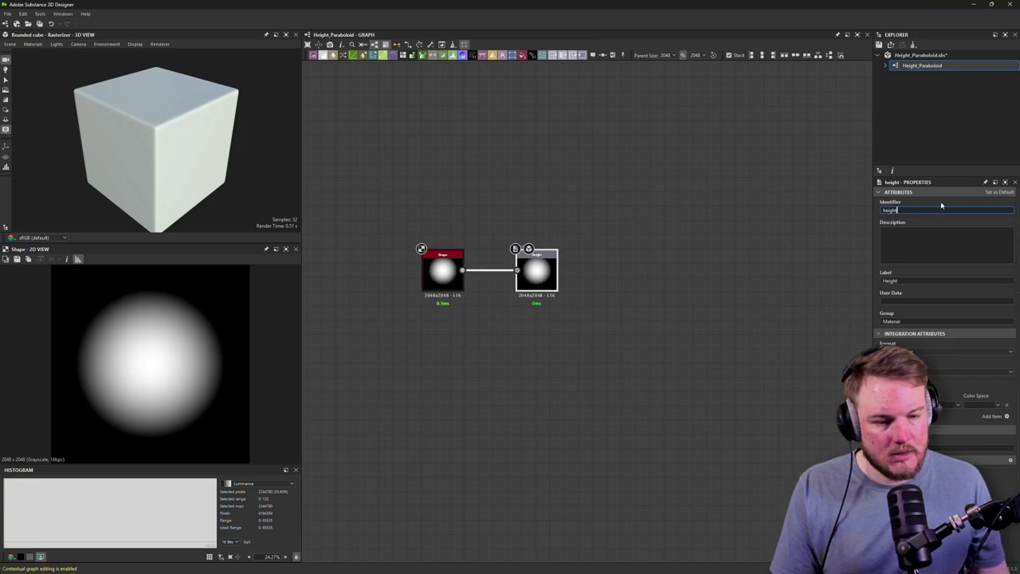
key("Tab")
key("Tab")
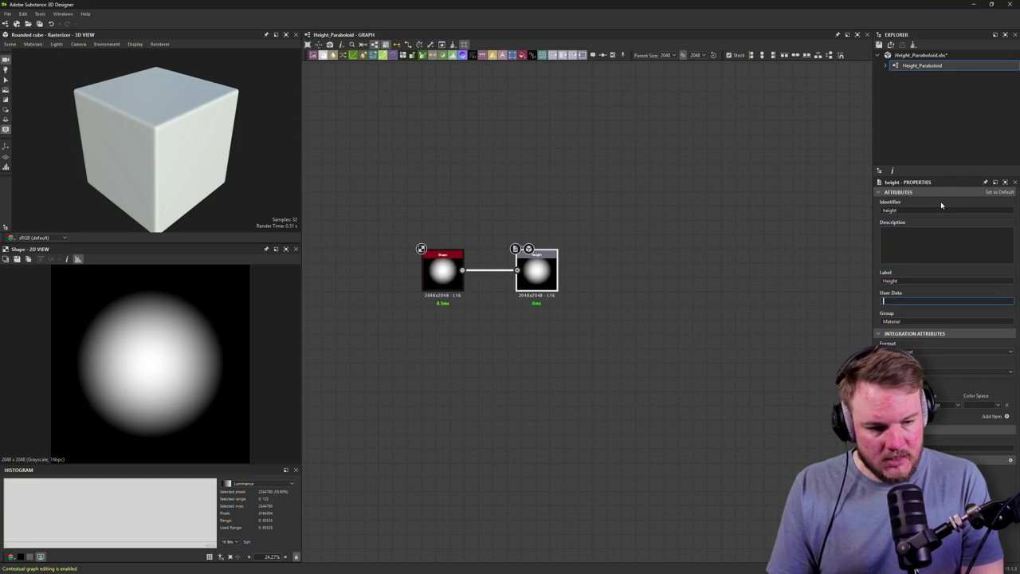
key("shift+Tab")
key("BackSpace")
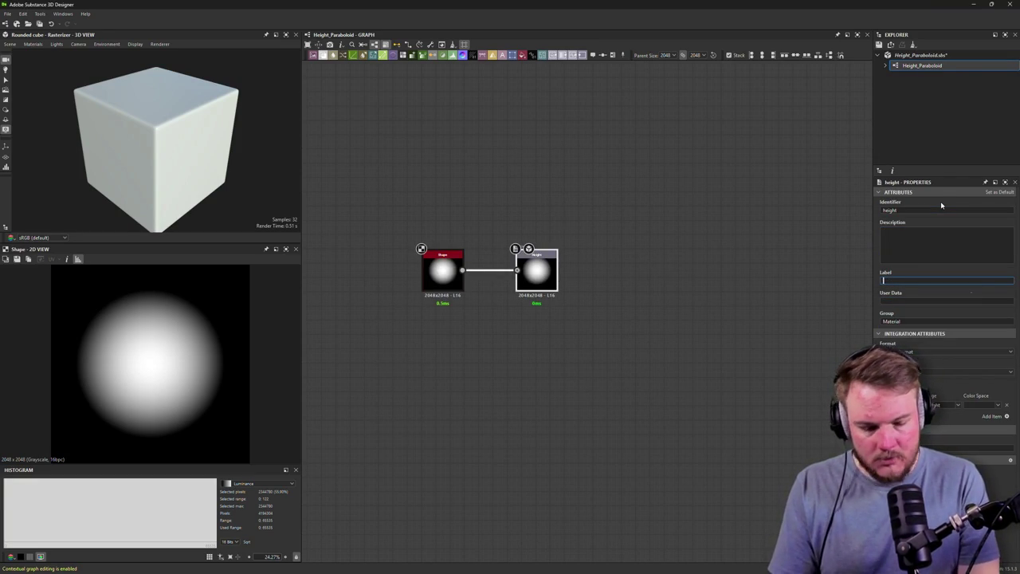
type("H")
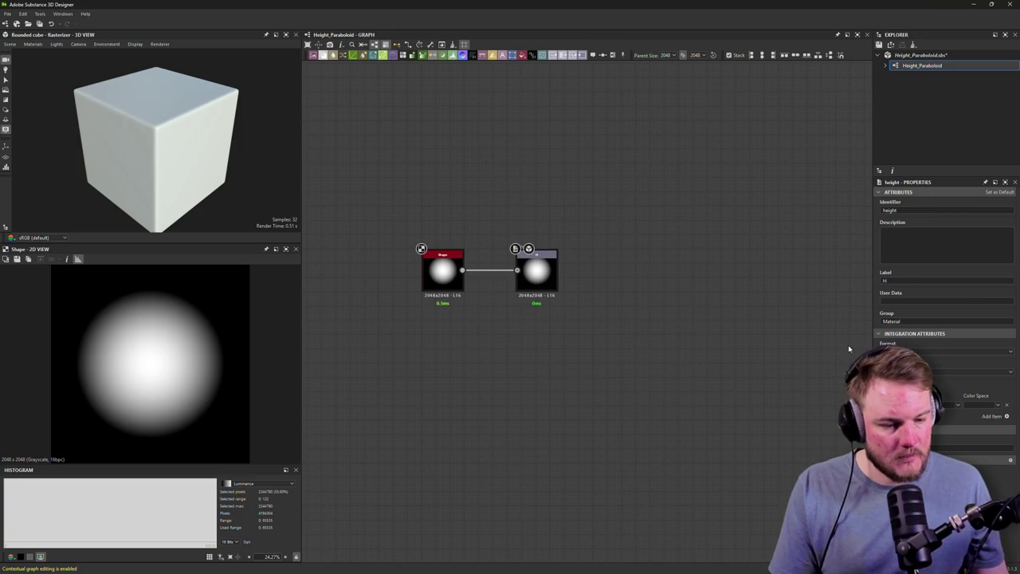
right_click(921, 64)
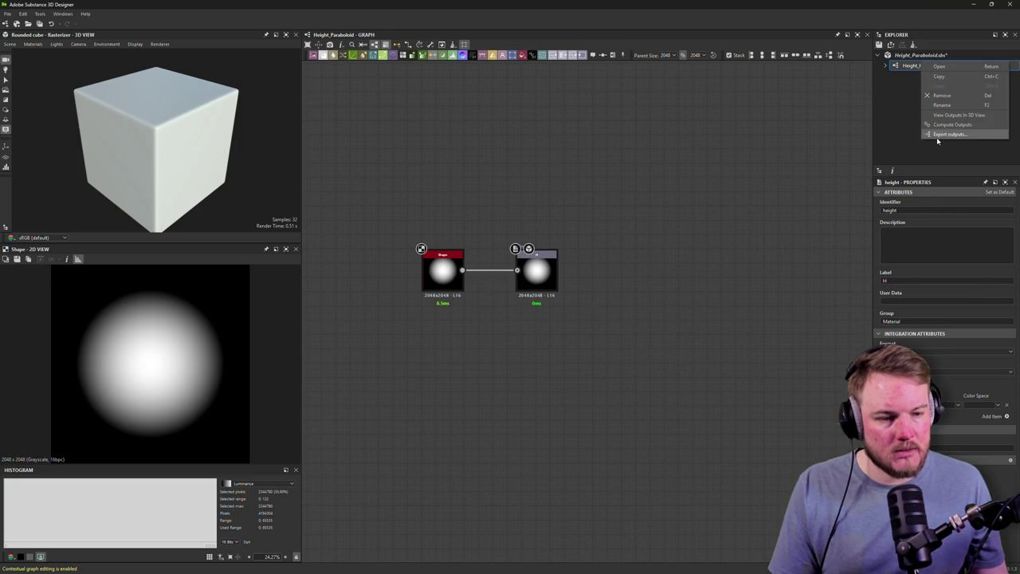
left_click(937, 134)
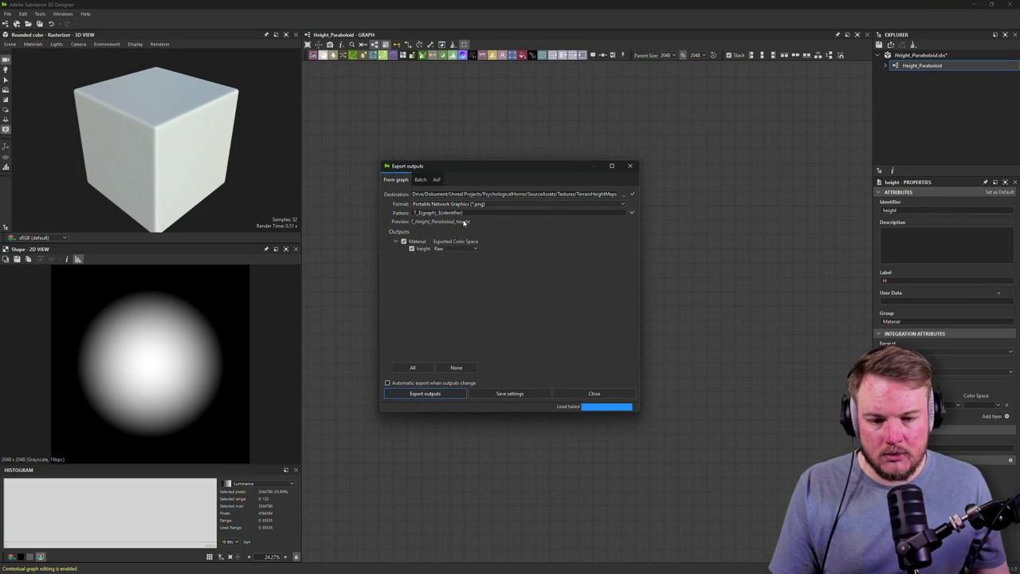
left_click(629, 166)
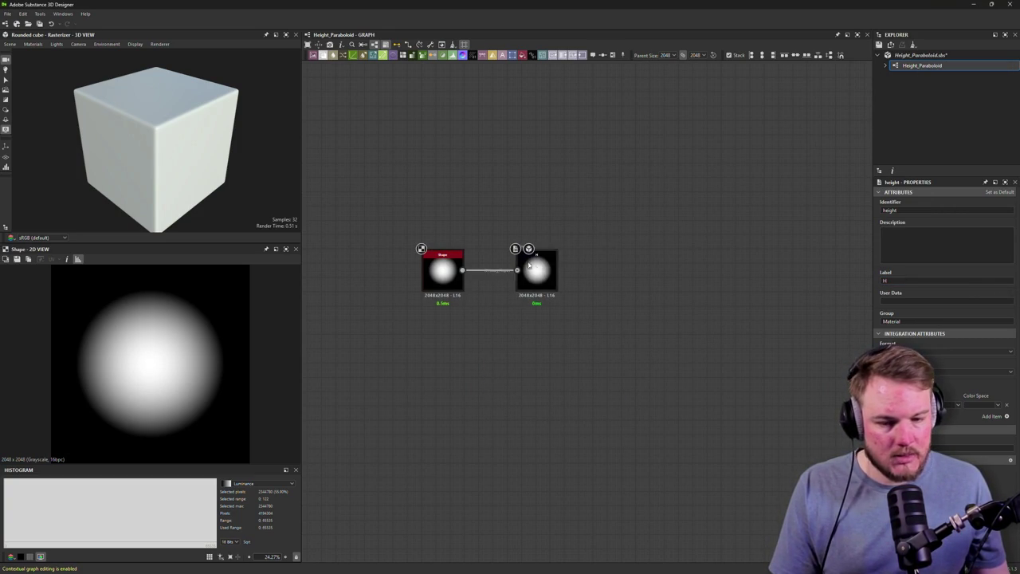
Set the output identifier to H and its label to Height, then reopen Export outputs.
double_click(939, 209)
type("H")
key("Tab")
key("Tab")
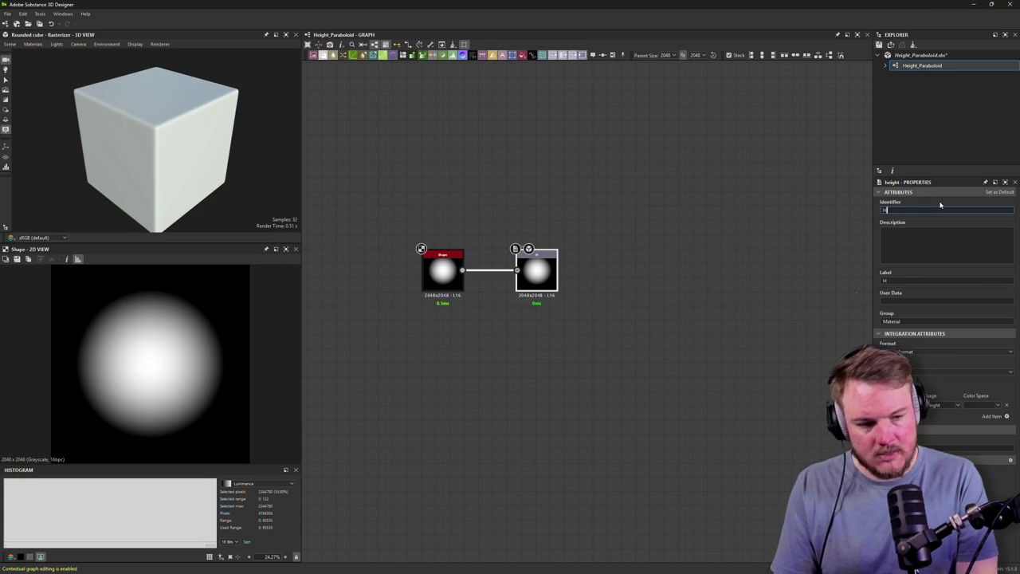
type("Height")
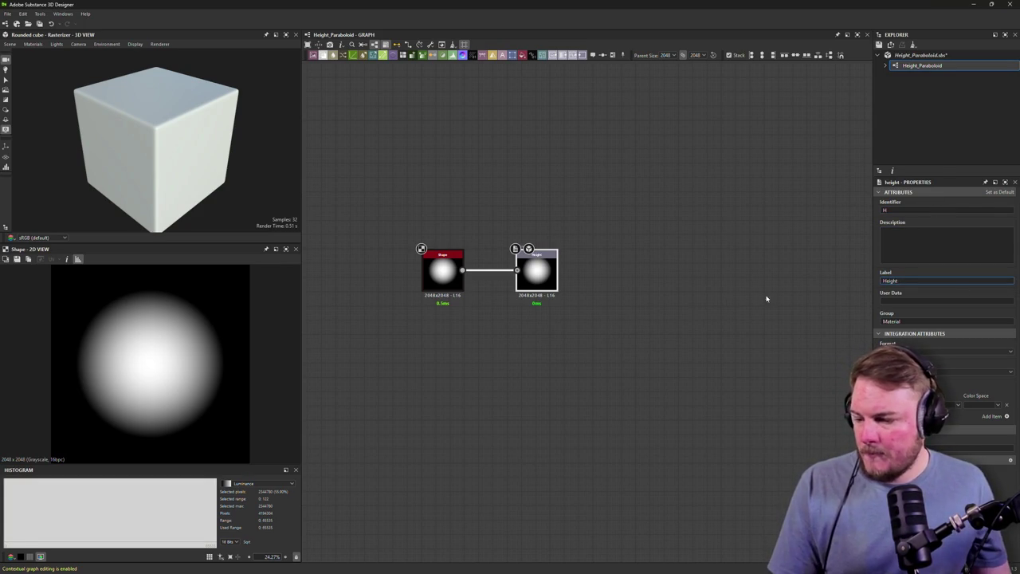
left_click(706, 263)
right_click(908, 66)
left_click(929, 141)
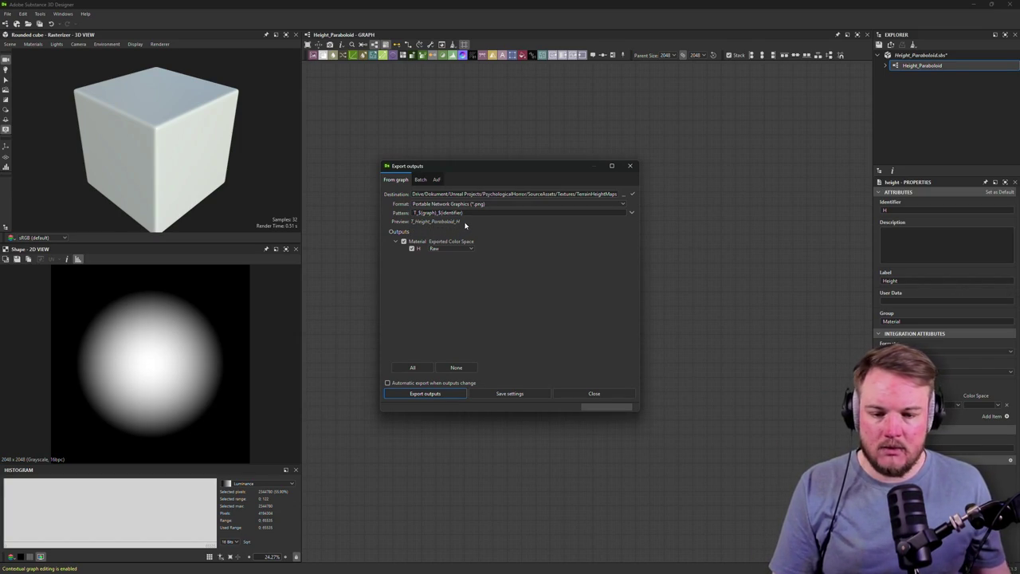
Export the H output as T_Height_Paraboloid_H PNG, keeping the Raw colour space.
left_click(463, 249)
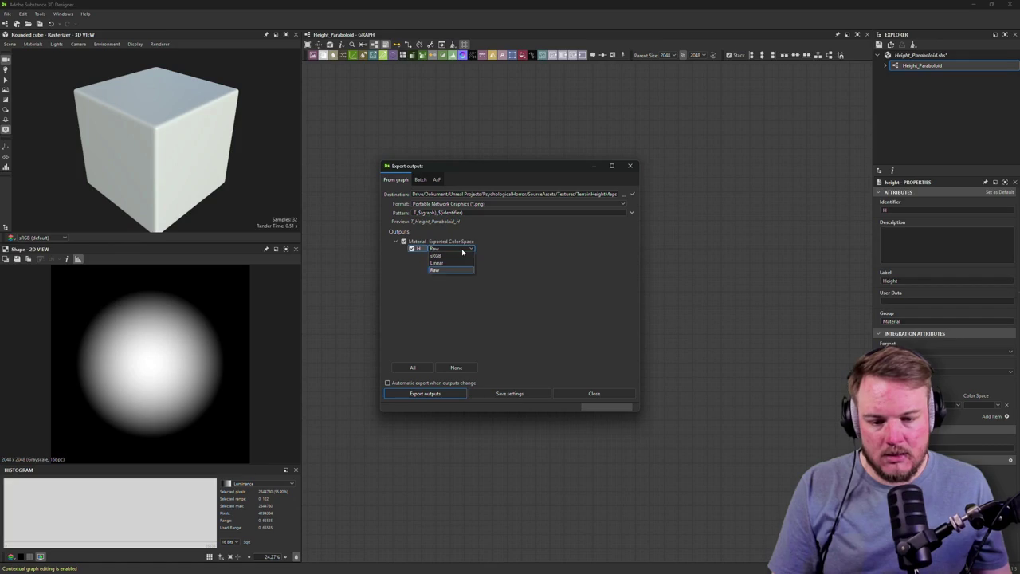
left_click(447, 269)
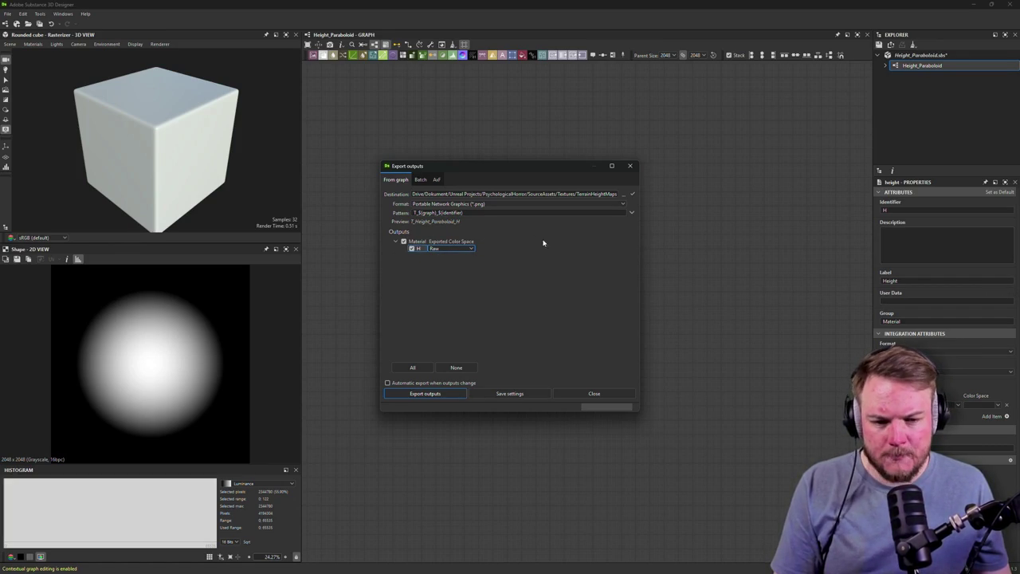
left_click(426, 393)
left_click(593, 393)
Set the graph output size to 512 and re-export the H output.
left_click(672, 55)
left_click(667, 99)
right_click(916, 66)
left_click(952, 131)
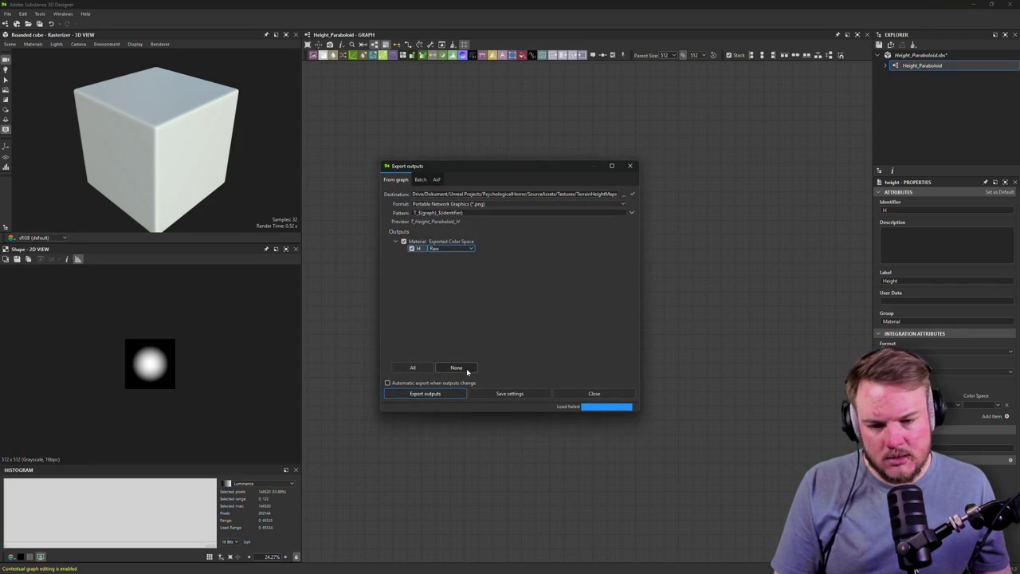
left_click(451, 394)
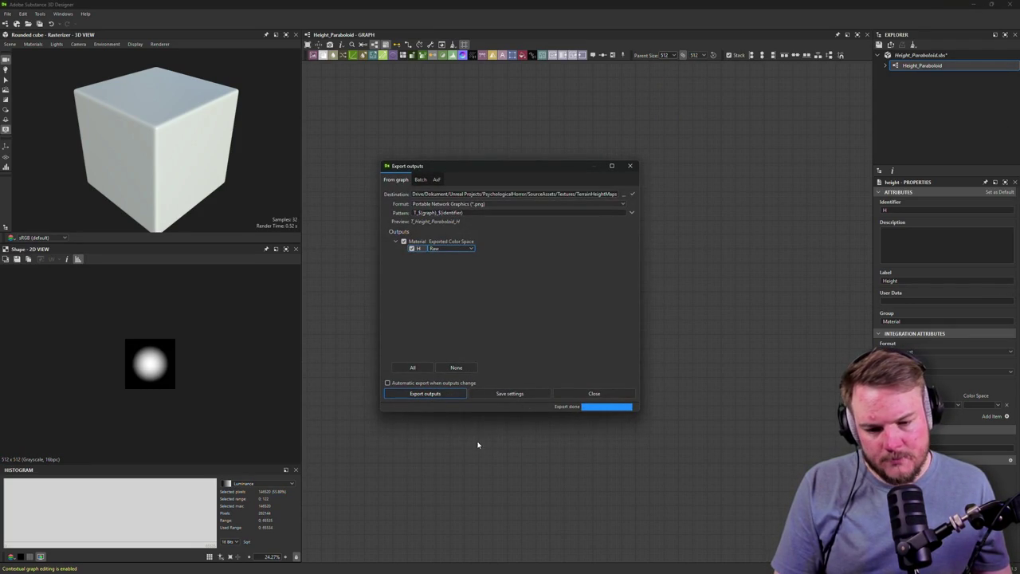
left_click(589, 393)
Set the graph output size back to 2048 and re-export the H output.
left_click(664, 55)
left_click(668, 114)
right_click(922, 65)
left_click(956, 144)
left_click(439, 394)
left_click(589, 393)
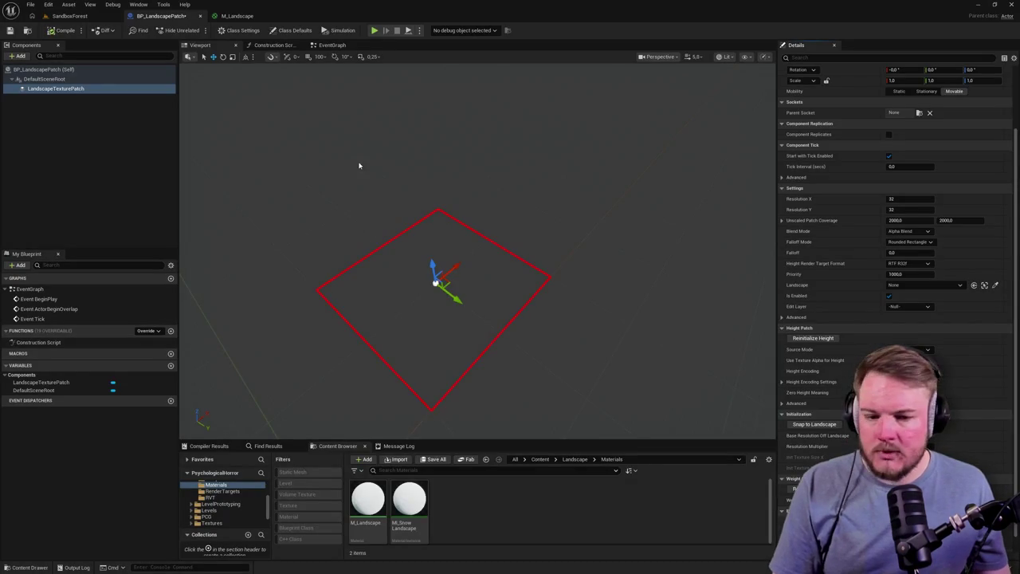
Open the Content Drawer and browse to the Content/Textures folder.
key("ctrl+space")
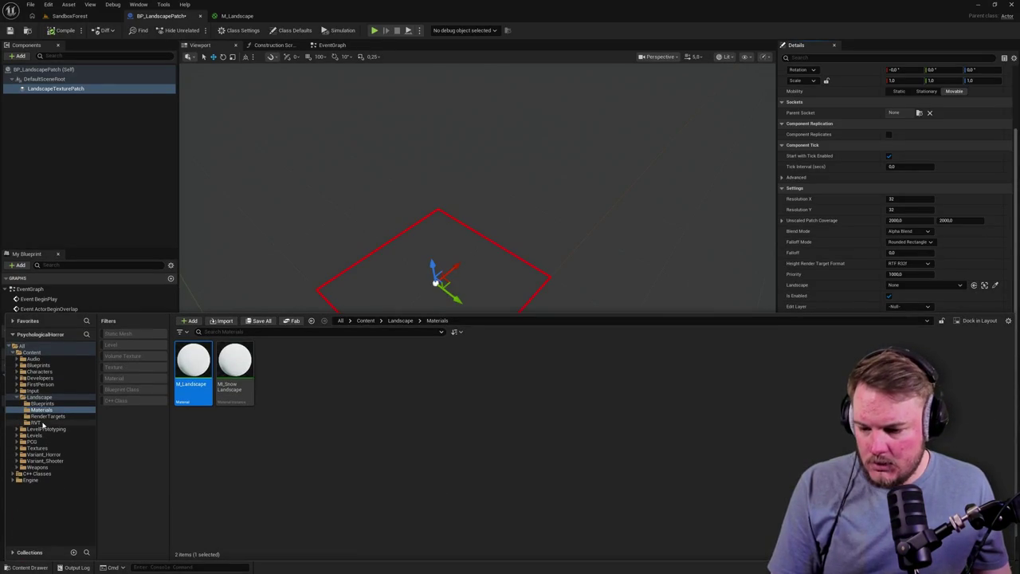
left_click(38, 397)
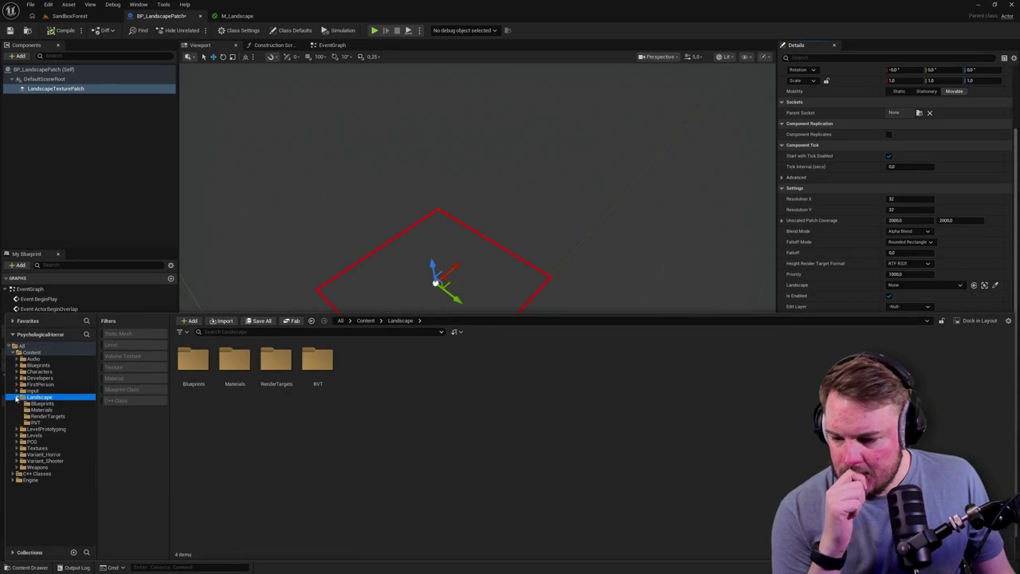
left_click(18, 397)
left_click(18, 422)
left_click(34, 429)
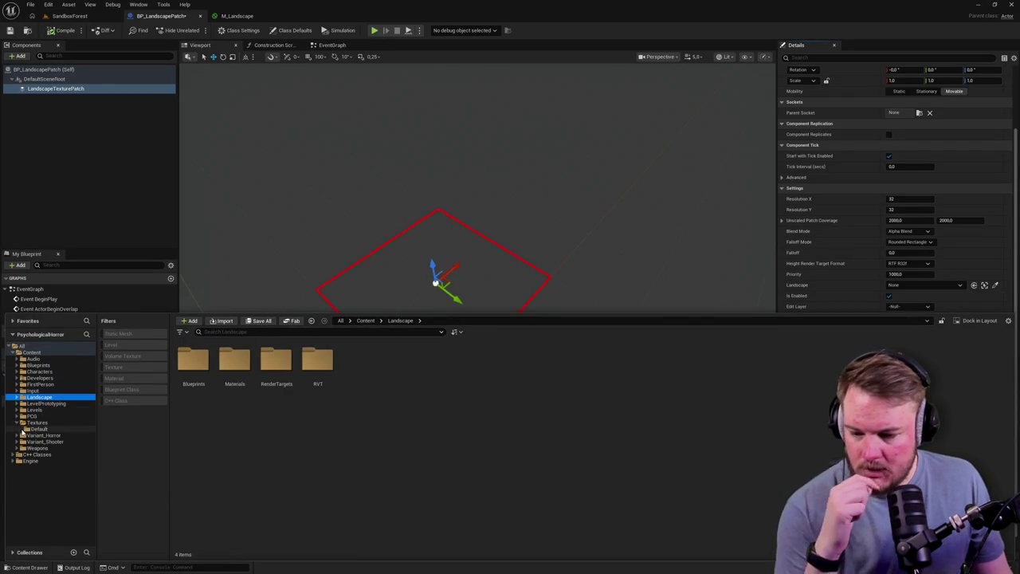
left_click(37, 423)
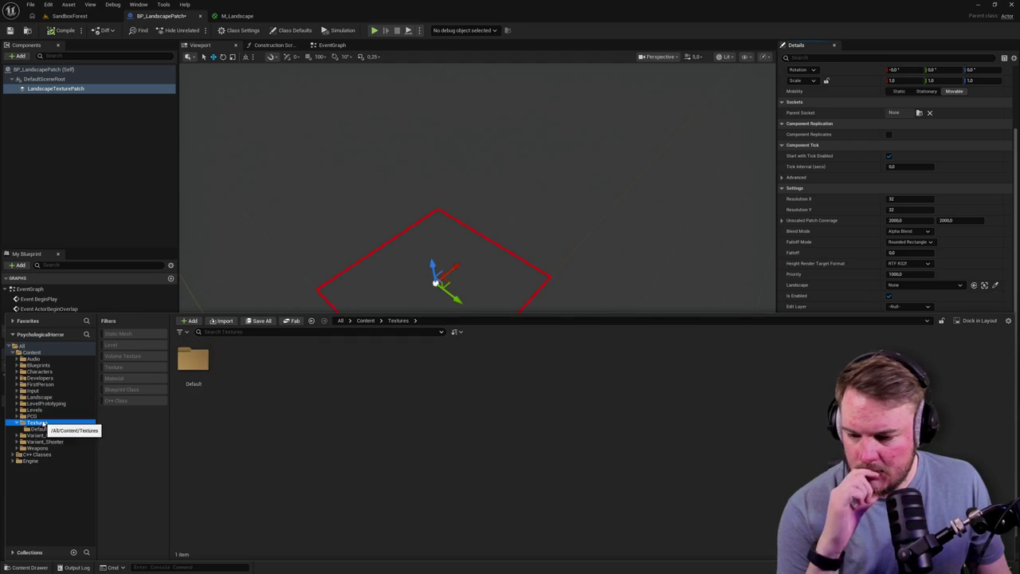
Create a new folder named Height inside Textures.
key("ctrl+shift+n")
type("Height")
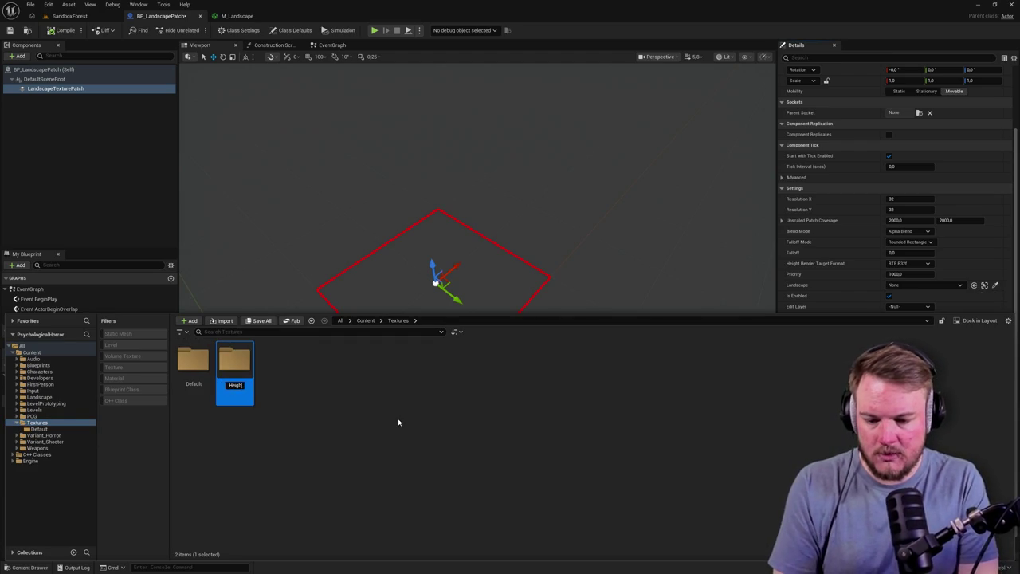
key("Return")
key("Return")
right_click(381, 418)
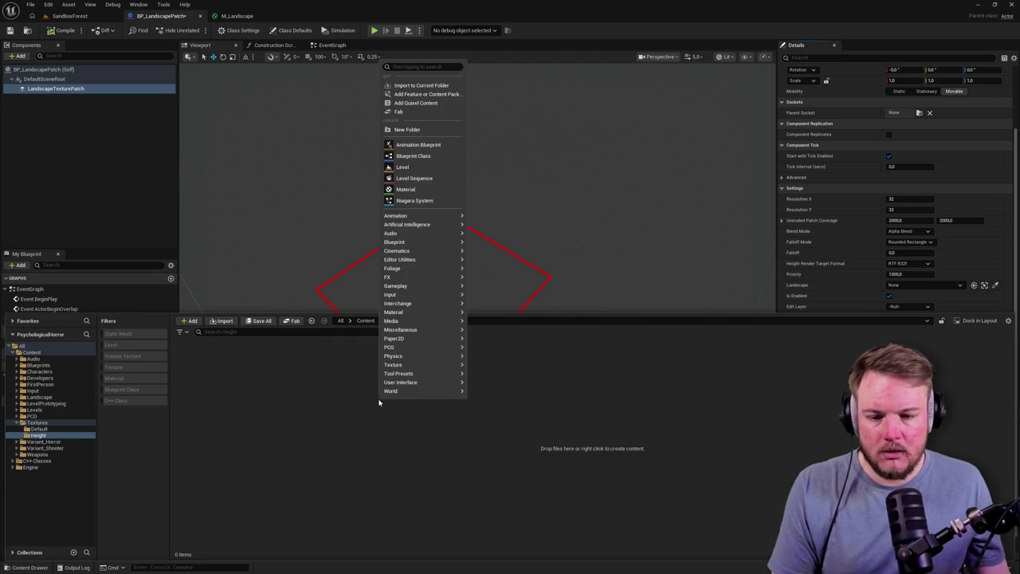
Import T_Height_Paraboloid_H.png into the Height folder.
left_click(405, 88)
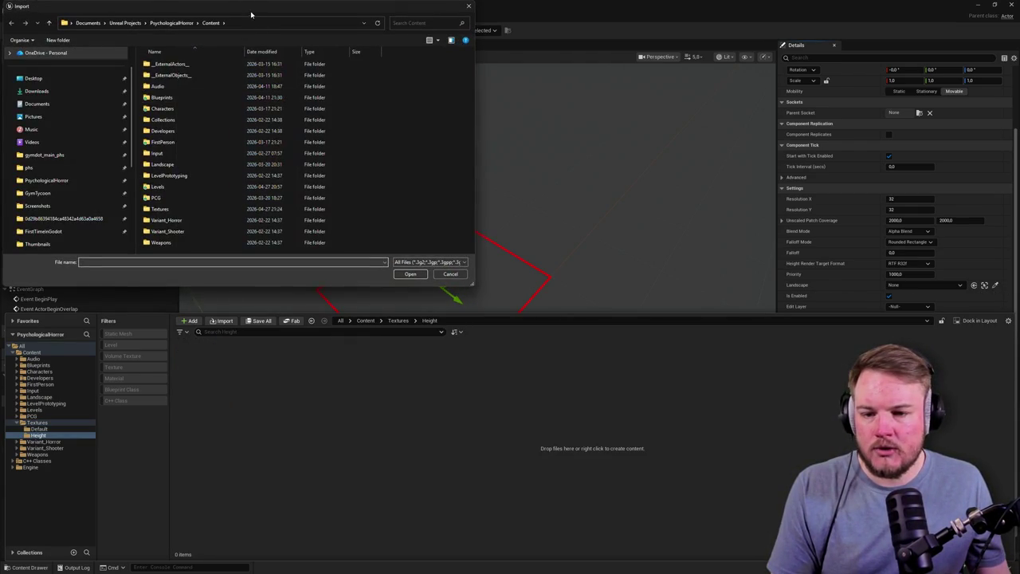
key("Escape")
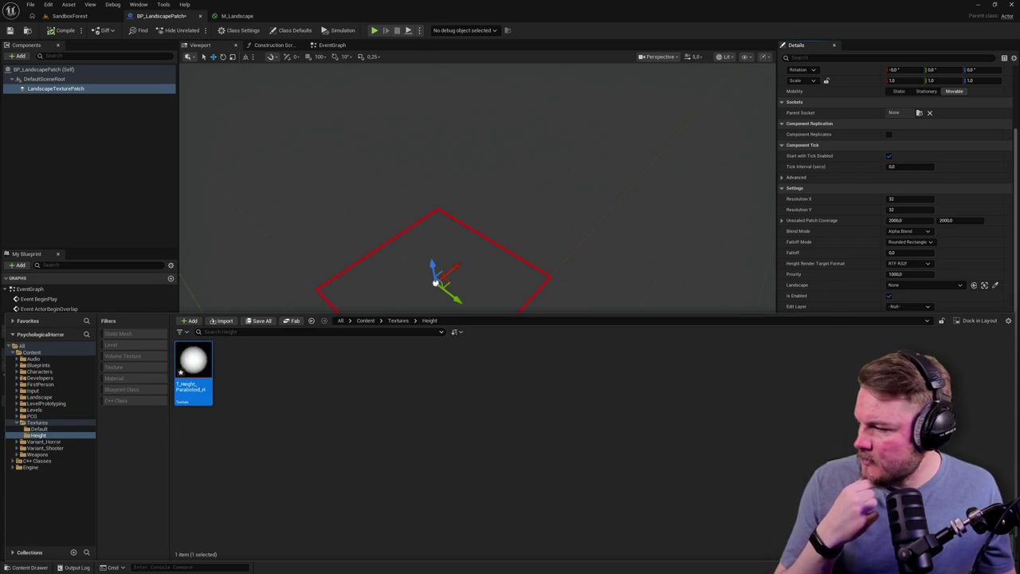
left_click(48, 4)
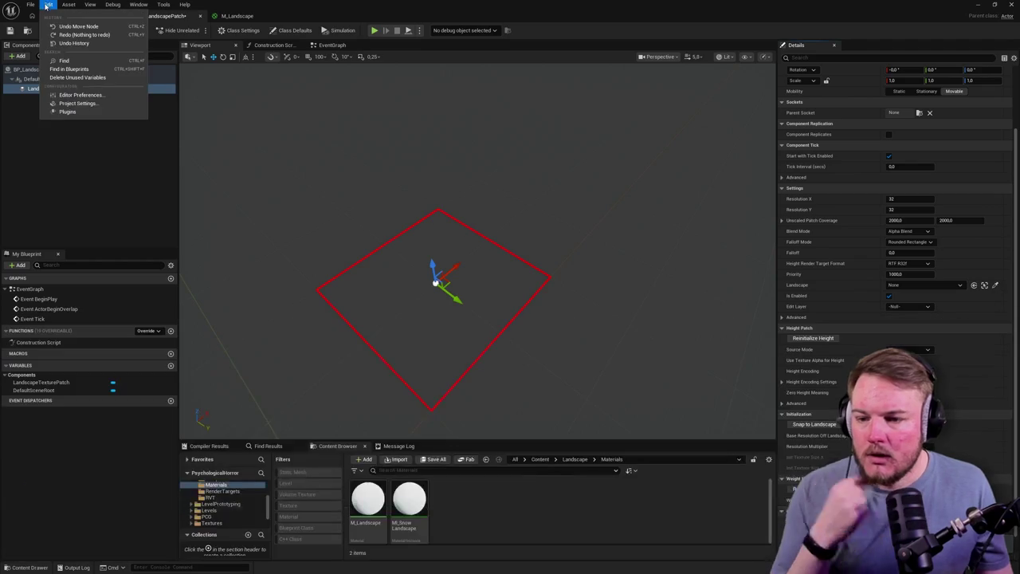
Search Editor Preferences for 'source', inspect the Data Source Folder path, then close the preferences.
left_click(97, 102)
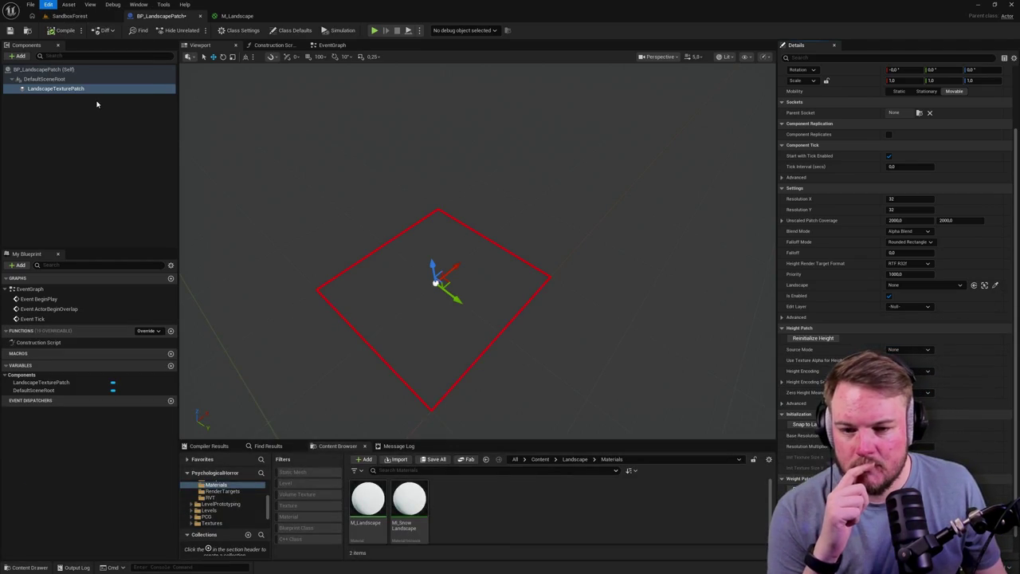
type("source")
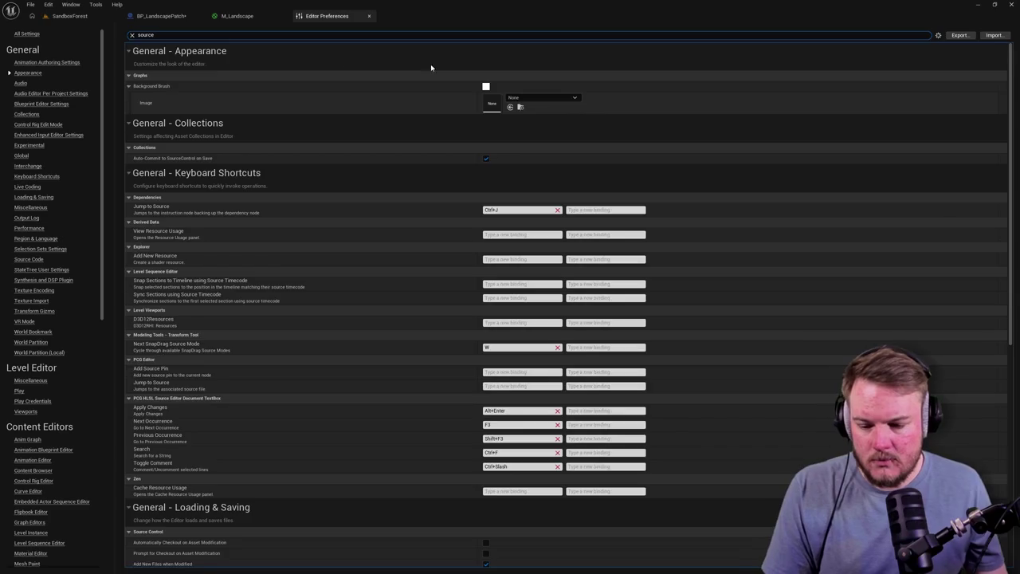
scroll(451, 167, "down", 5)
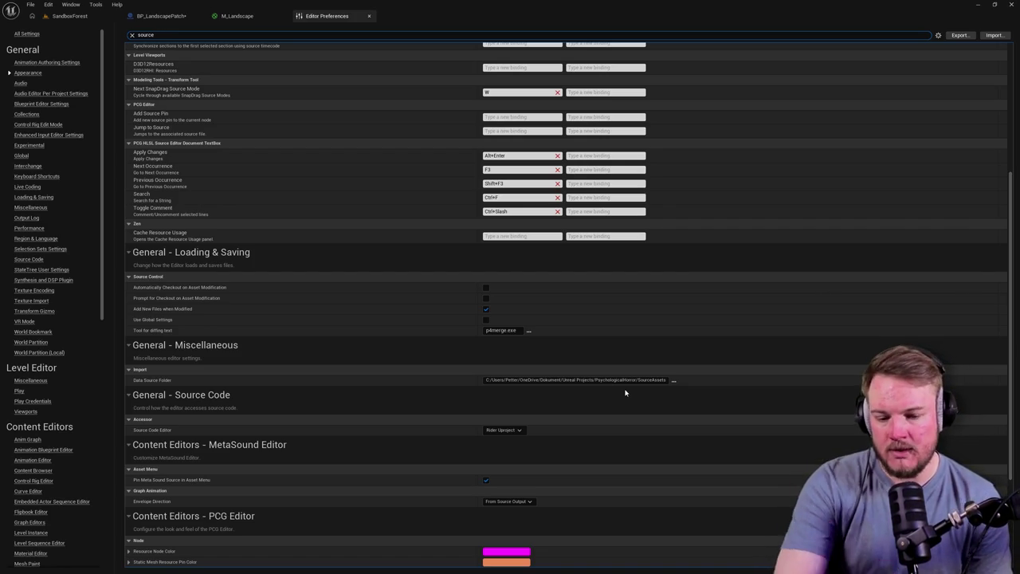
left_click(630, 389)
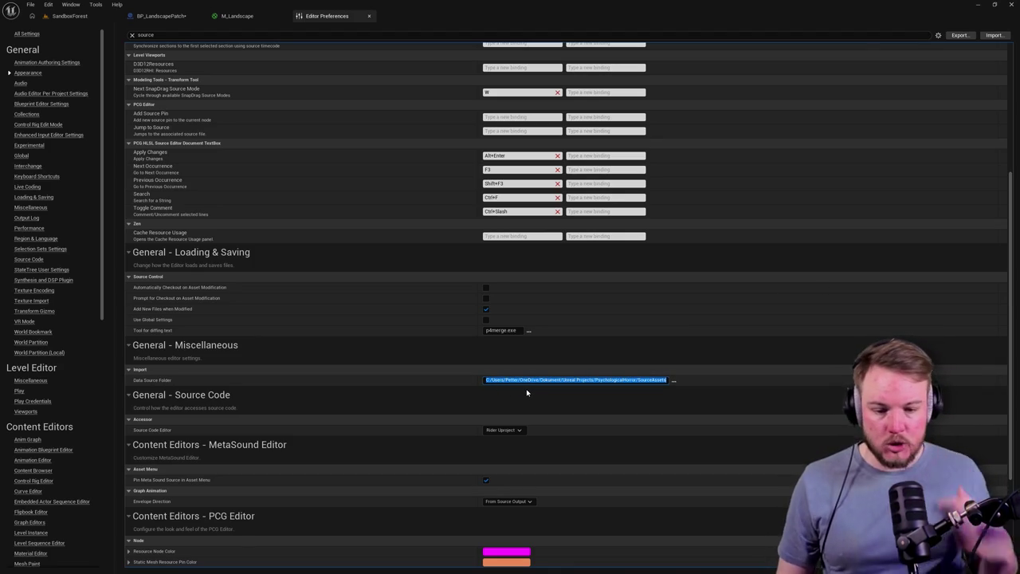
left_click(649, 392)
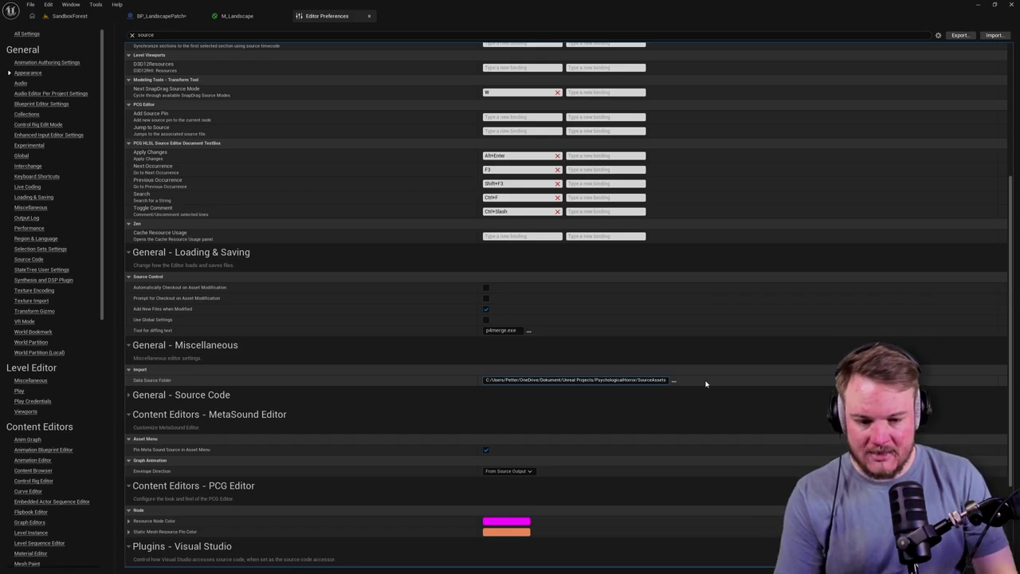
double_click(652, 380)
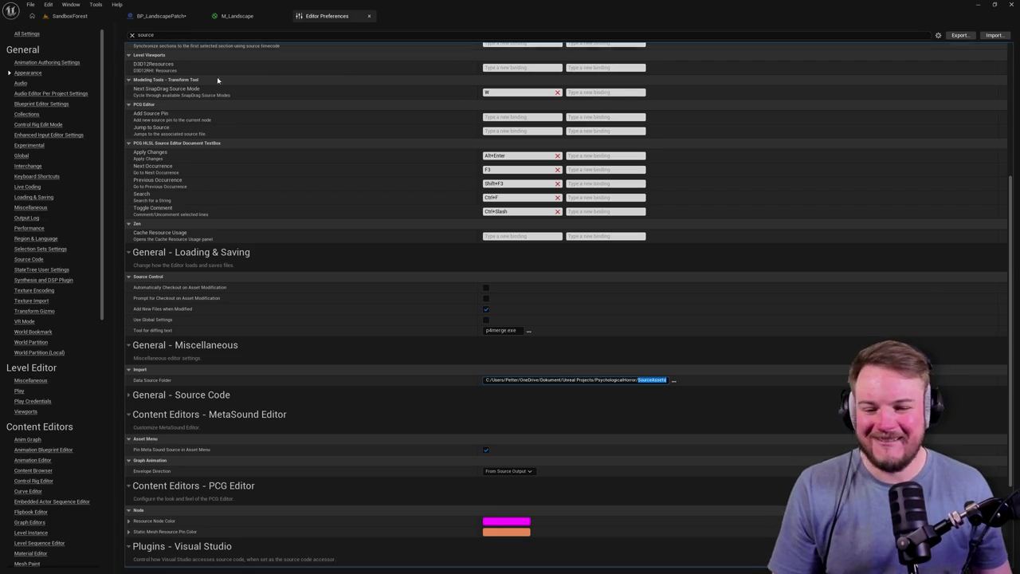
left_click(369, 16)
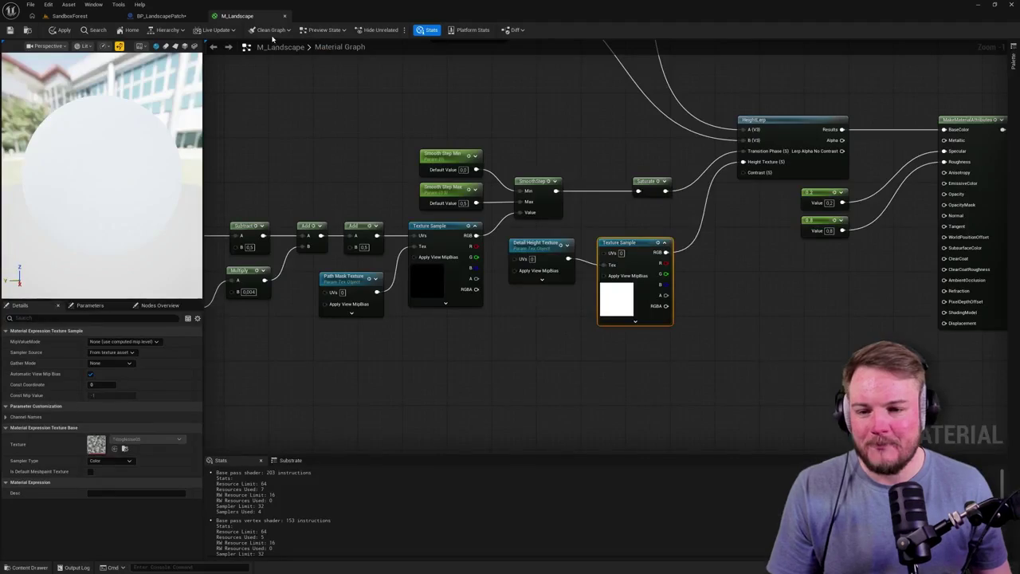
Close M_Landscape without saving changes, then return to the BP_LandscapePatch blueprint.
left_click(284, 16)
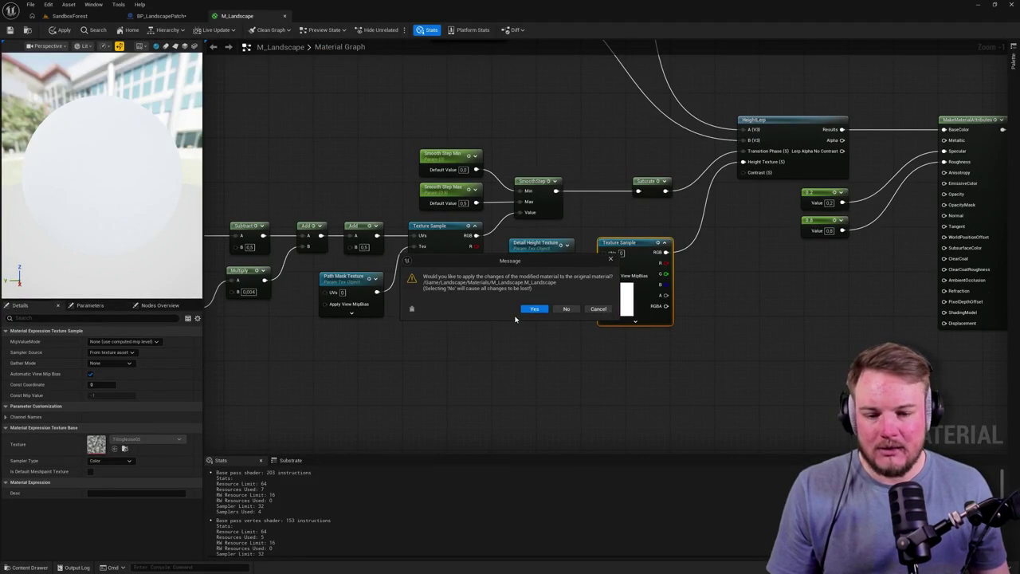
left_click(565, 309)
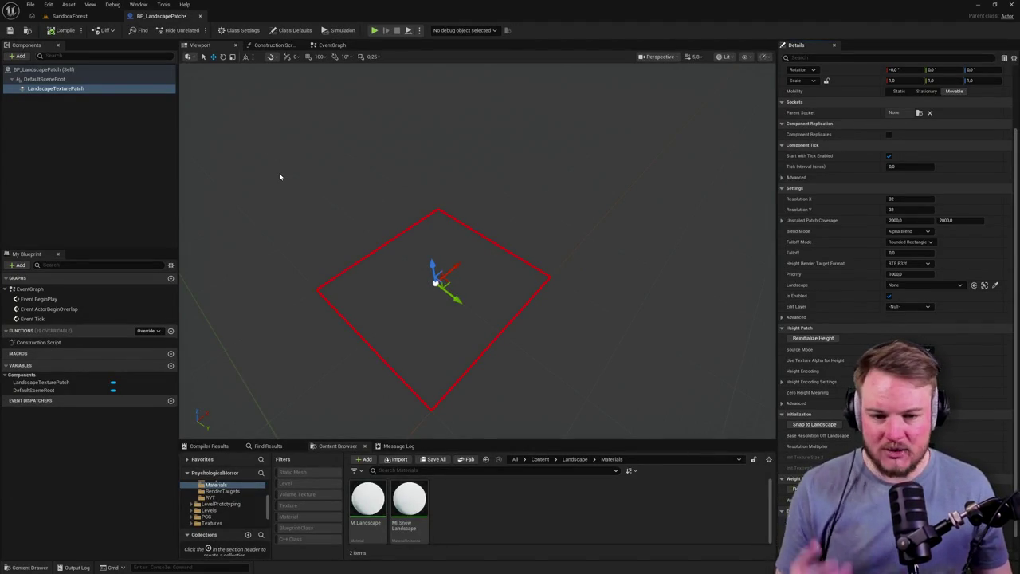
left_click(69, 16)
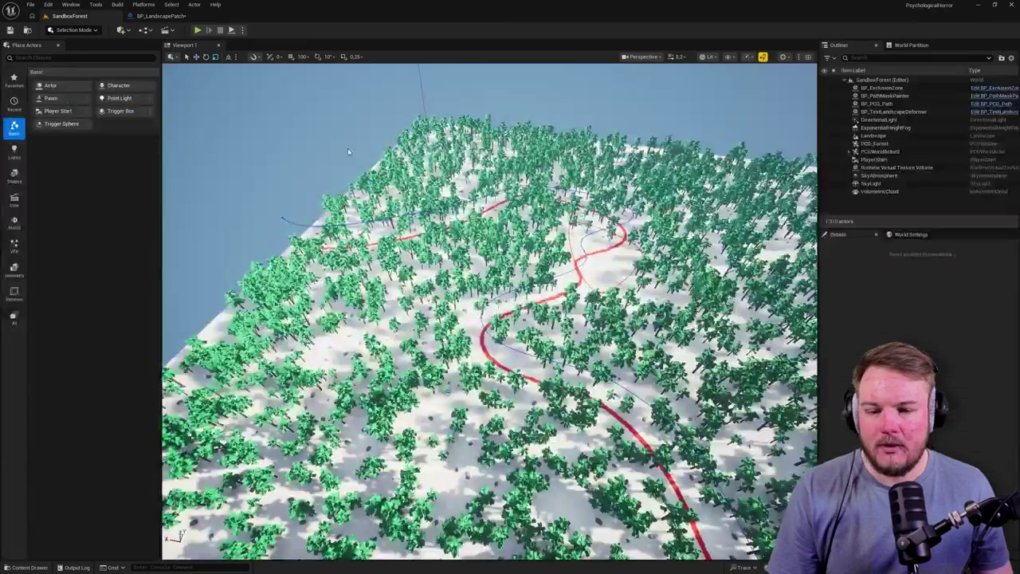
key("ctrl+space")
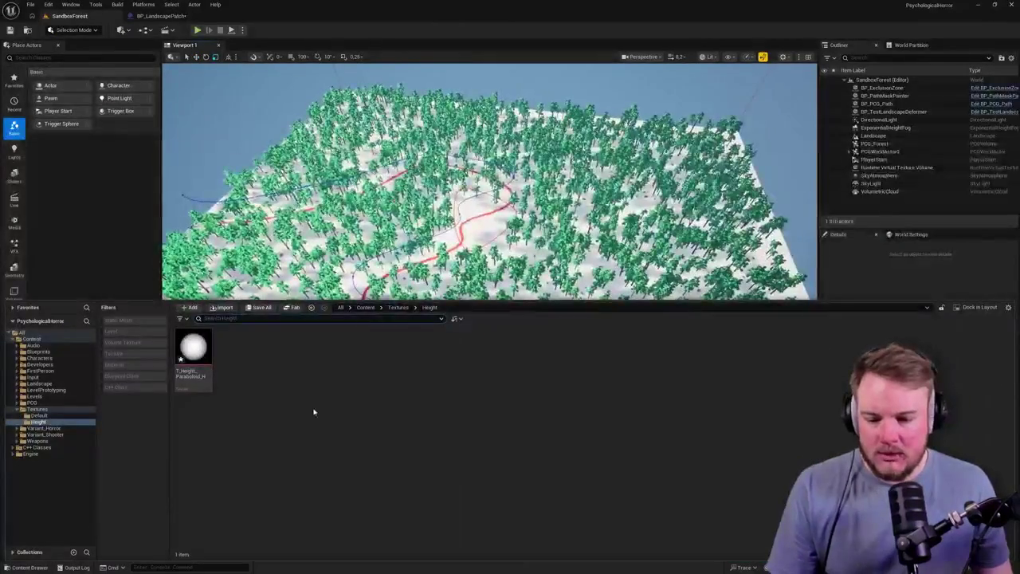
left_click(159, 16)
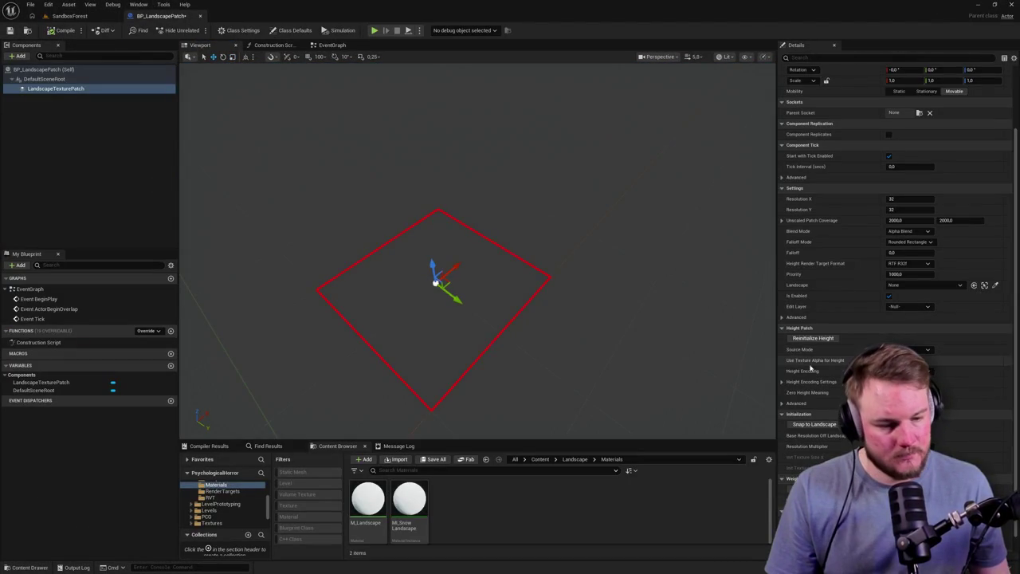
Set the LandscapeTexturePatch Source Mode to Texture Asset and expand Height Encoding Settings.
left_click(909, 349)
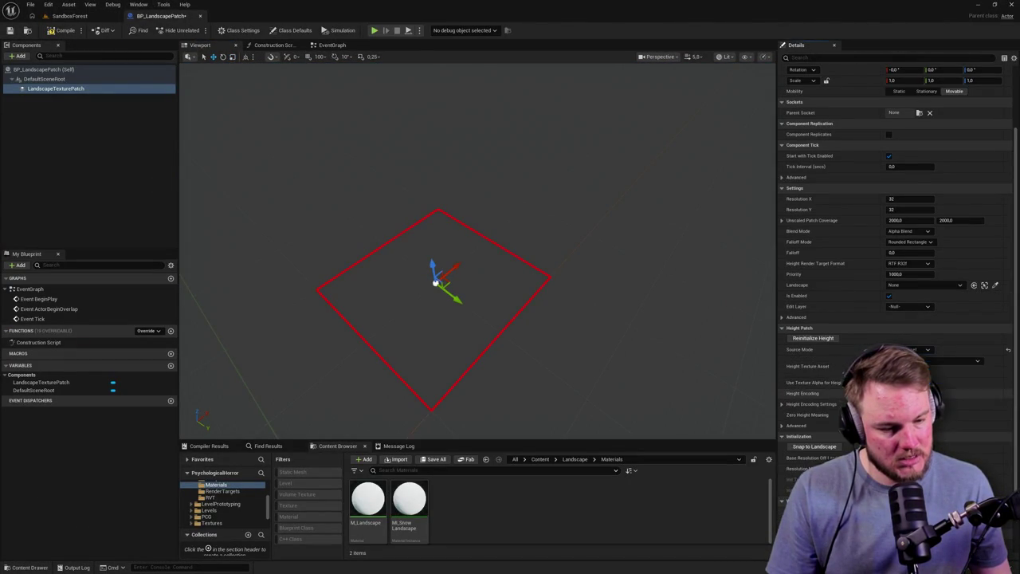
left_click(940, 380)
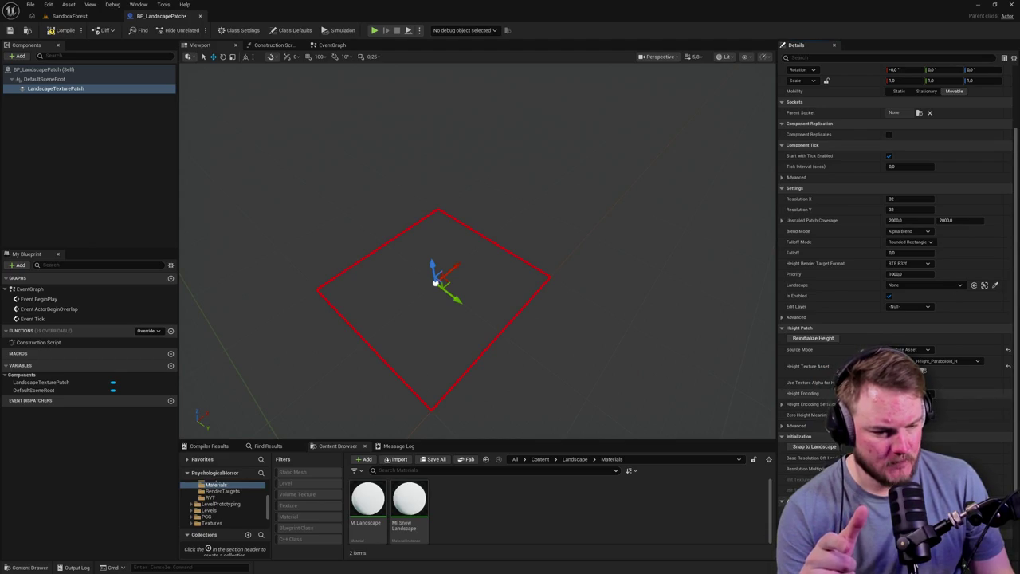
left_click(781, 405)
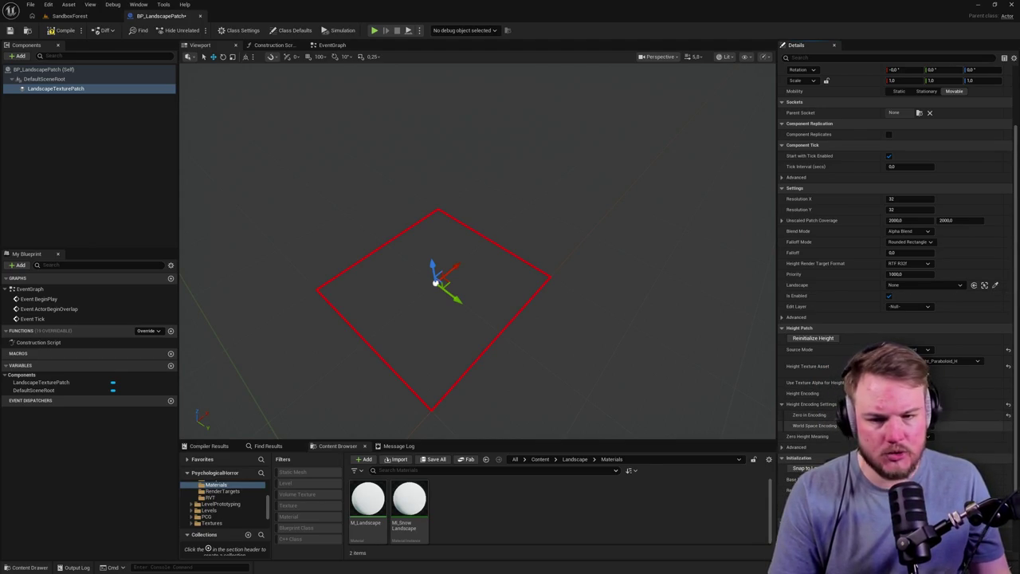
left_click(70, 16)
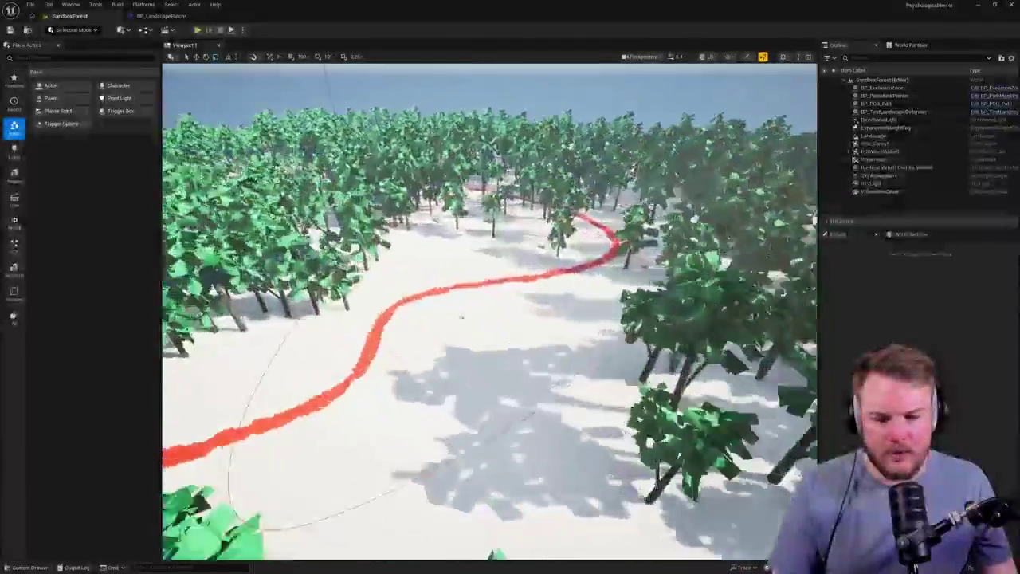
Drag BP_LandscapePatch from Landscape/Blueprints onto the snow by the path, inserting a Patches edit layer.
key("ctrl+space")
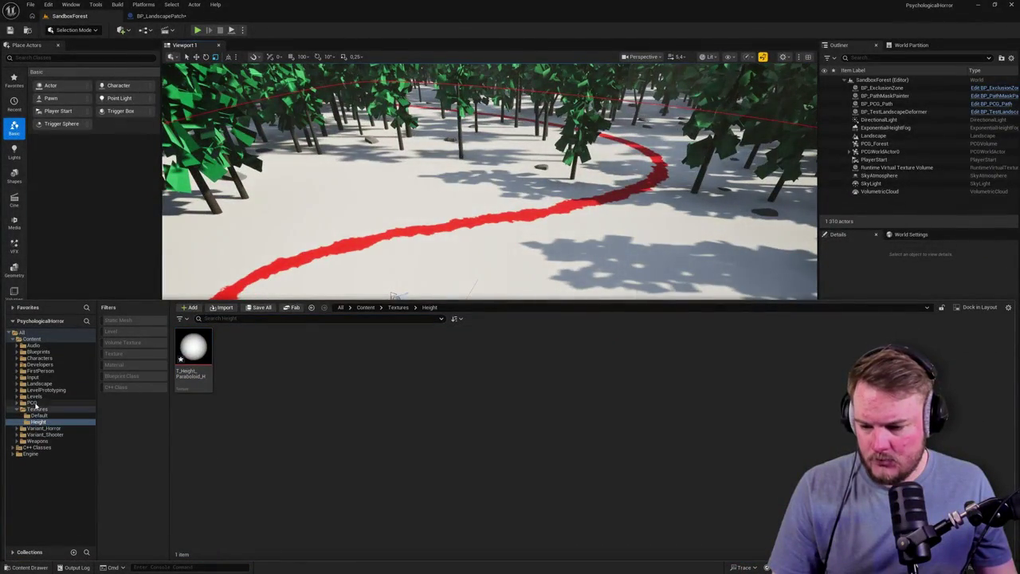
left_click(18, 383)
left_click(42, 390)
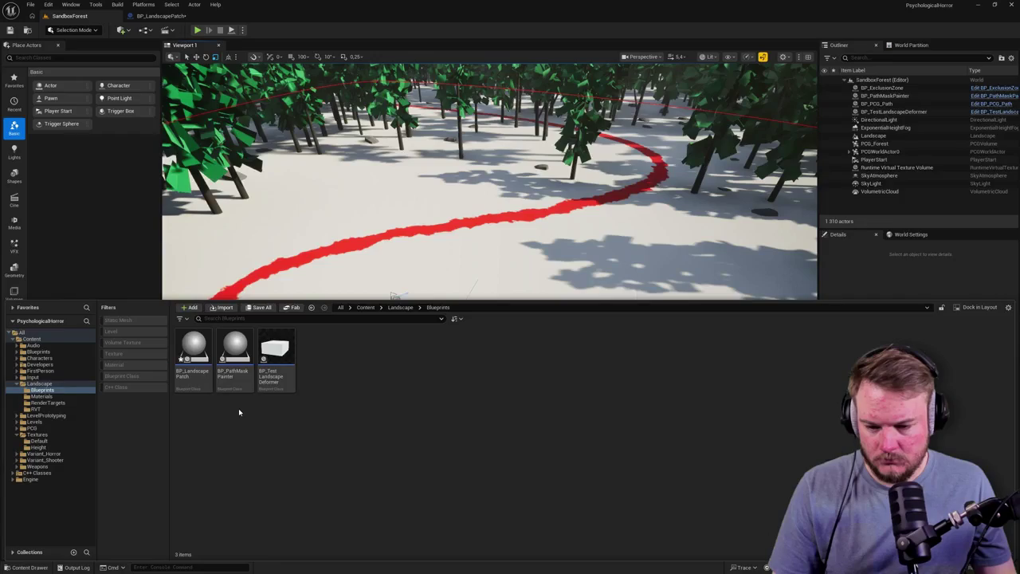
mouse_move(193, 350)
left_mouse_down()
mouse_move(371, 194)
mouse_move(520, 312)
left_mouse_up()
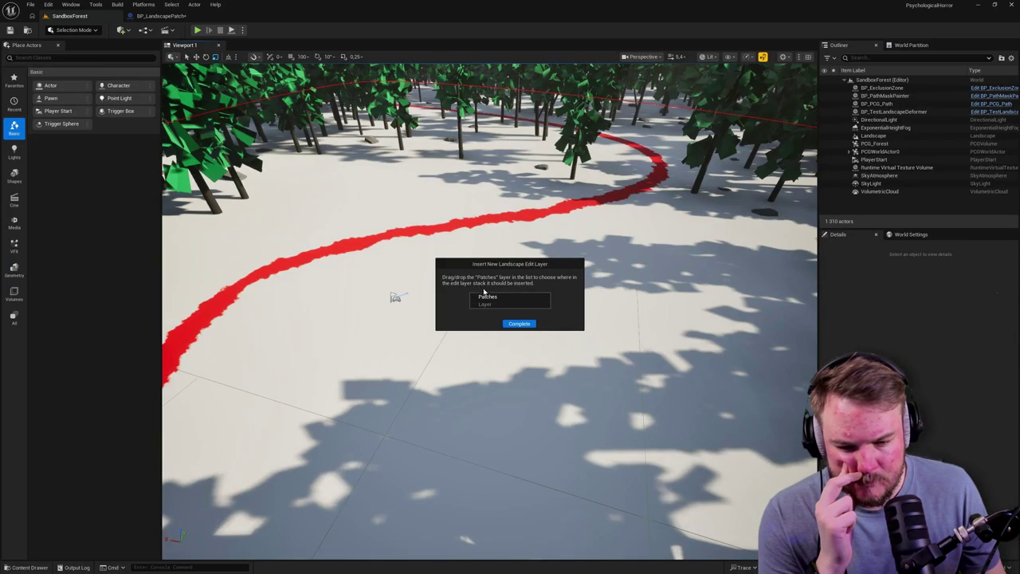
left_click(488, 298)
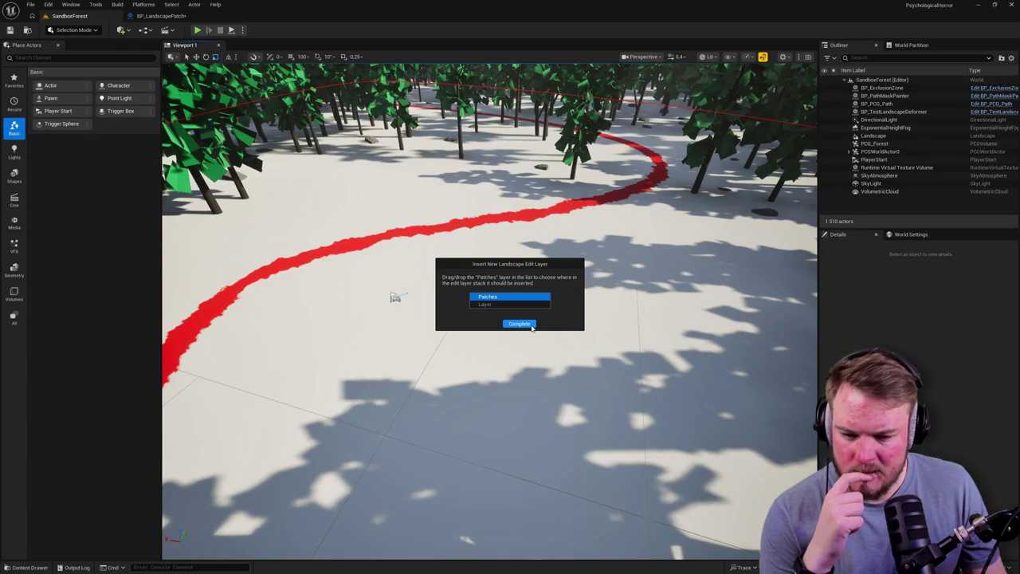
mouse_move(488, 296)
left_mouse_down()
mouse_move(488, 306)
mouse_move(488, 296)
left_mouse_up()
left_click(521, 323)
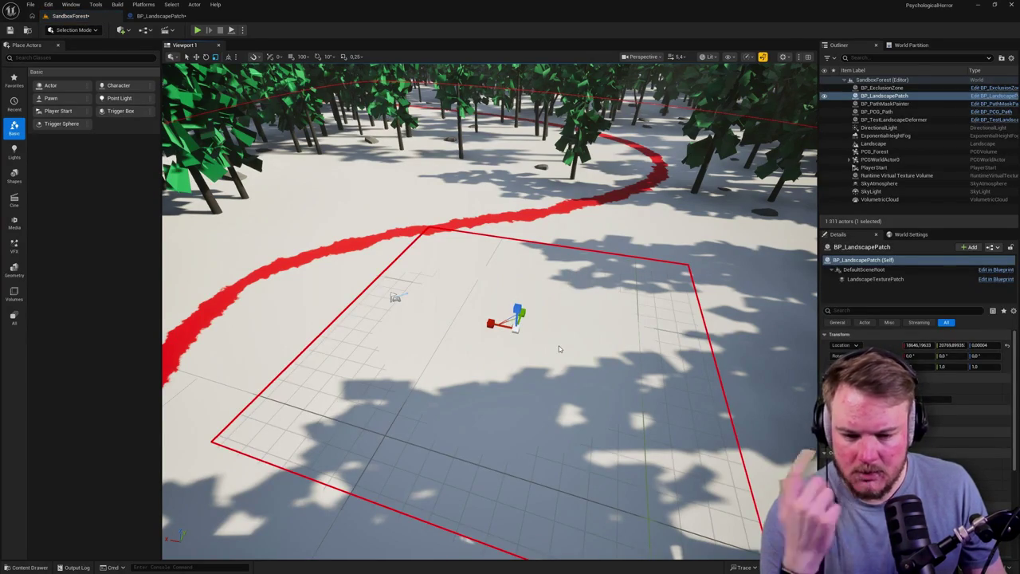
Lower the patch into the snow and float the BP_LandscapePatch editor over the level.
left_click_drag(569, 341, 568, 247)
mouse_move(501, 243)
left_mouse_down()
mouse_move(497, 283)
mouse_move(497, 263)
left_mouse_up()
left_click_drag(510, 311, 510, 366)
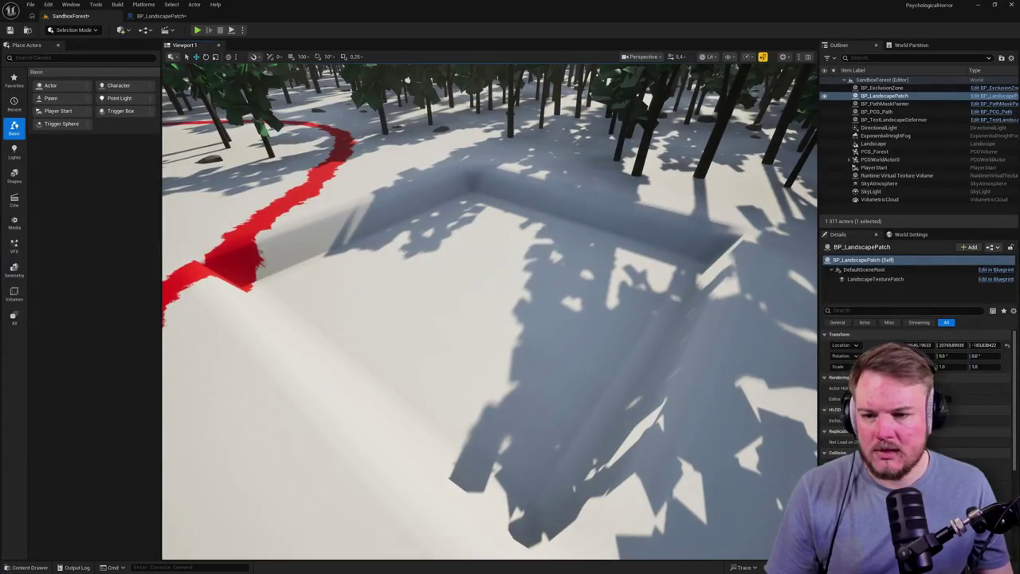
left_click(167, 17)
mouse_move(172, 17)
left_mouse_down()
mouse_move(548, 143)
mouse_move(640, 126)
mouse_move(637, 44)
left_mouse_up()
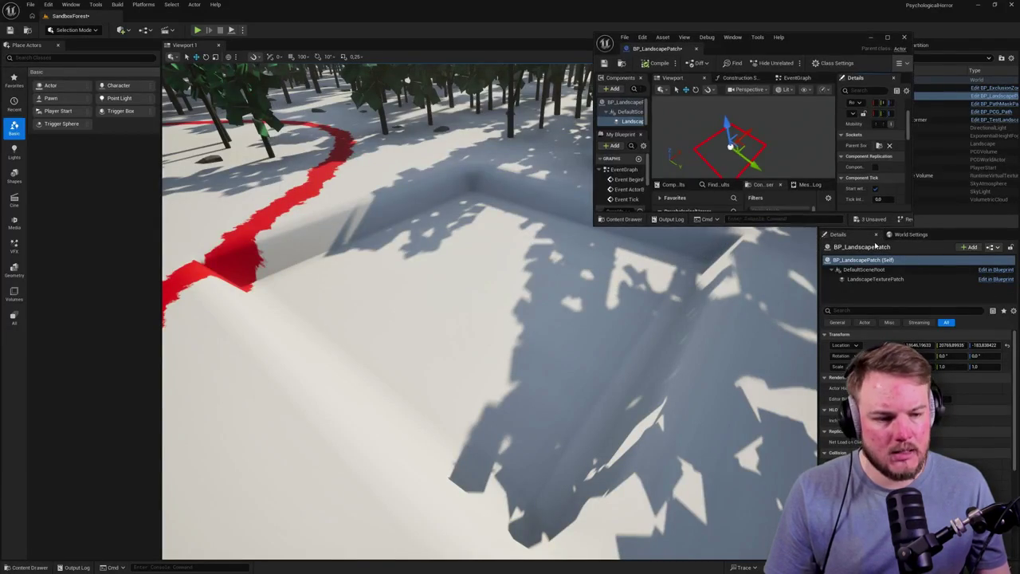
Enlarge the floating blueprint window, making it taller and wider.
mouse_move(928, 229)
left_mouse_down()
mouse_move(940, 369)
mouse_move(939, 312)
left_mouse_up()
left_click_drag(893, 226, 893, 438)
left_click_drag(593, 201, 522, 201)
left_click_drag(918, 186, 1000, 188)
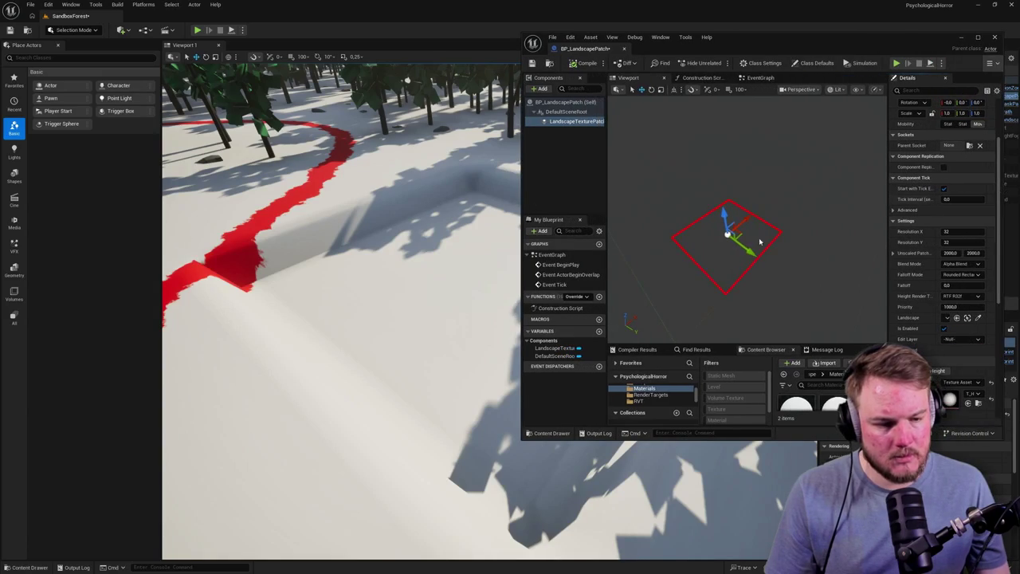
Set World Space Encoding Scale to 200 and maximize the blueprint window.
scroll(915, 327, "down", 1)
scroll(915, 327, "down", 5)
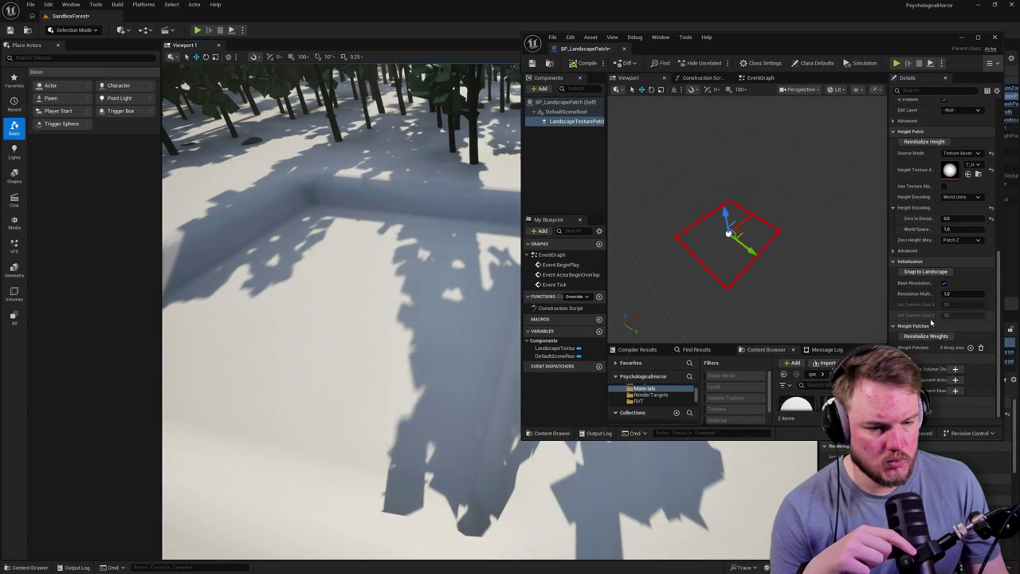
mouse_move(953, 229)
left_mouse_down()
mouse_move(968, 228)
mouse_move(952, 229)
left_mouse_up()
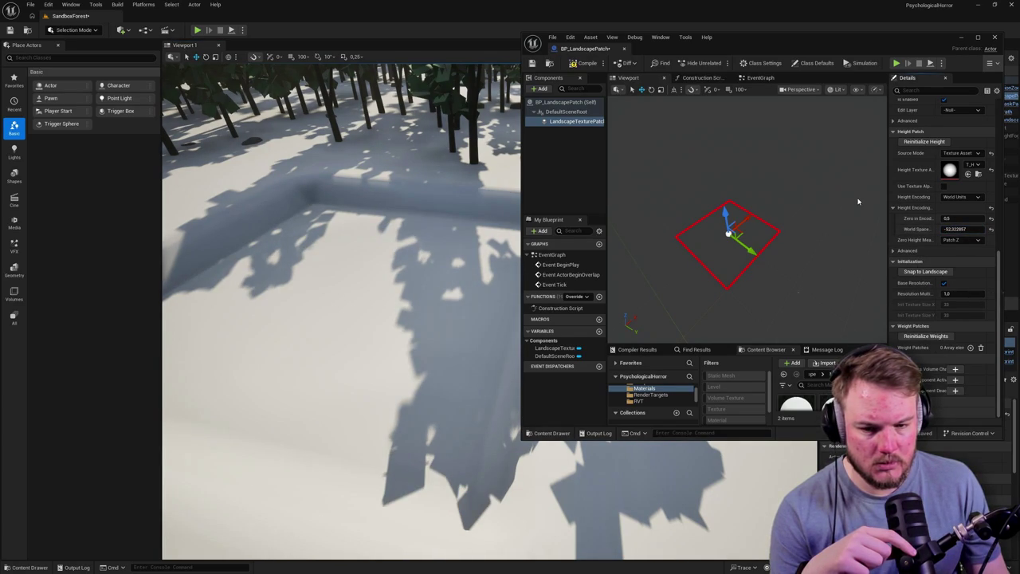
left_click_drag(952, 228, 956, 229)
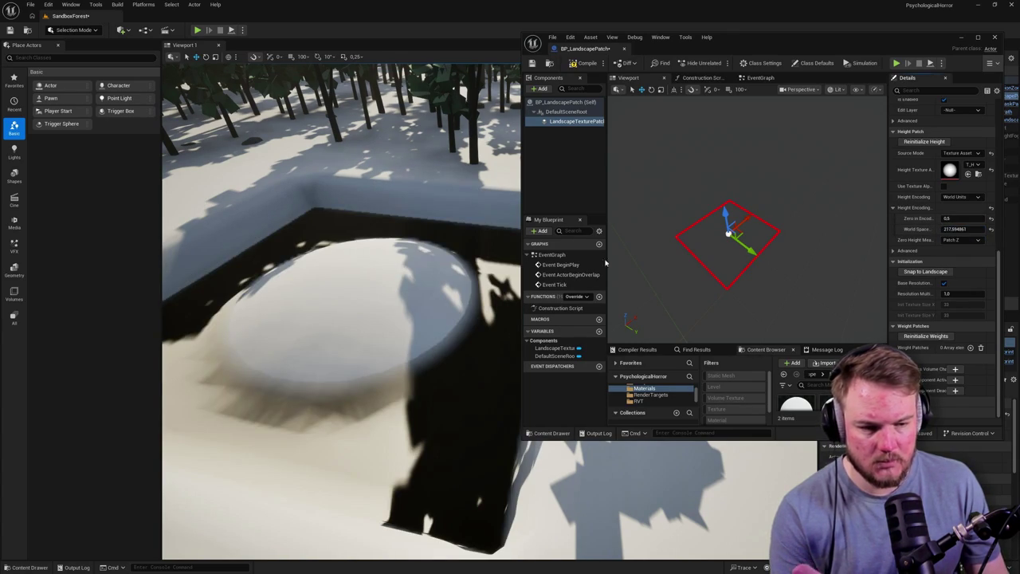
left_click(971, 229)
type("200")
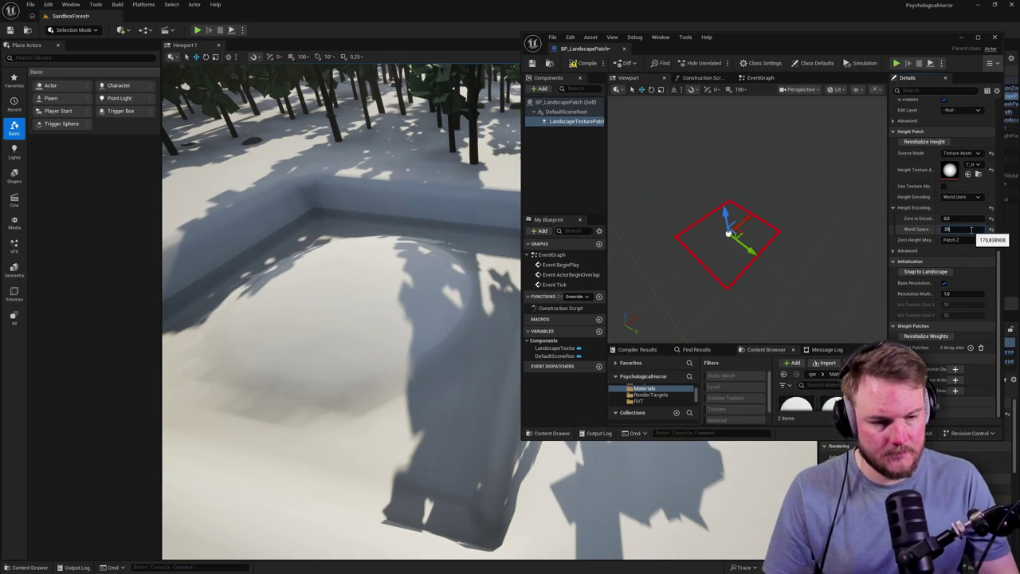
key("Return")
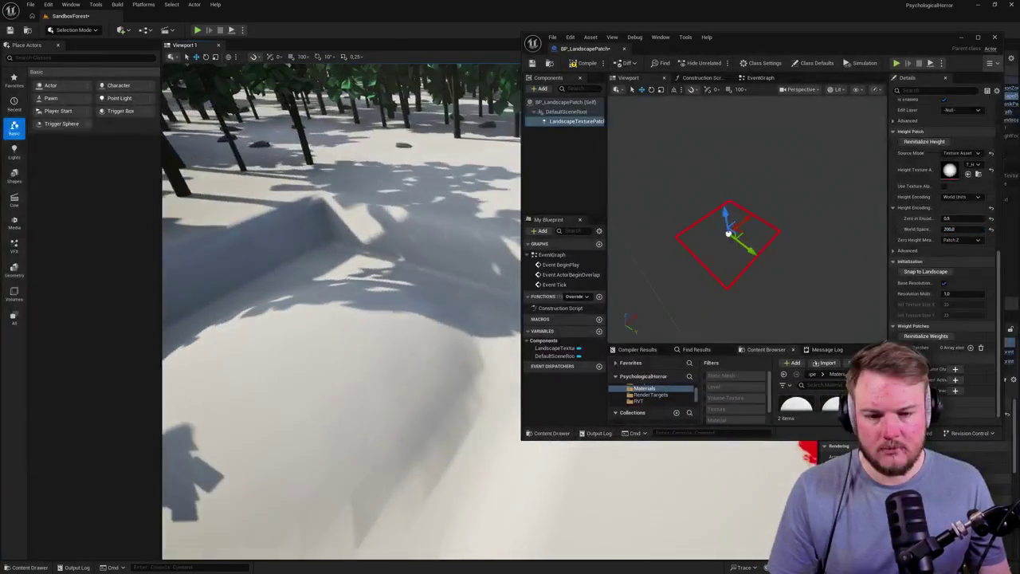
double_click(590, 44)
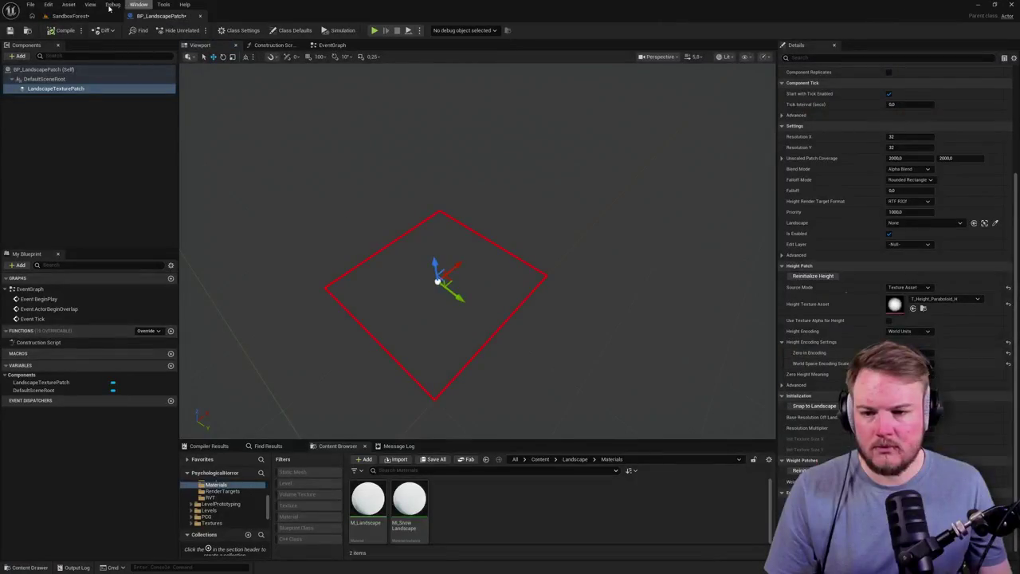
left_click(69, 4)
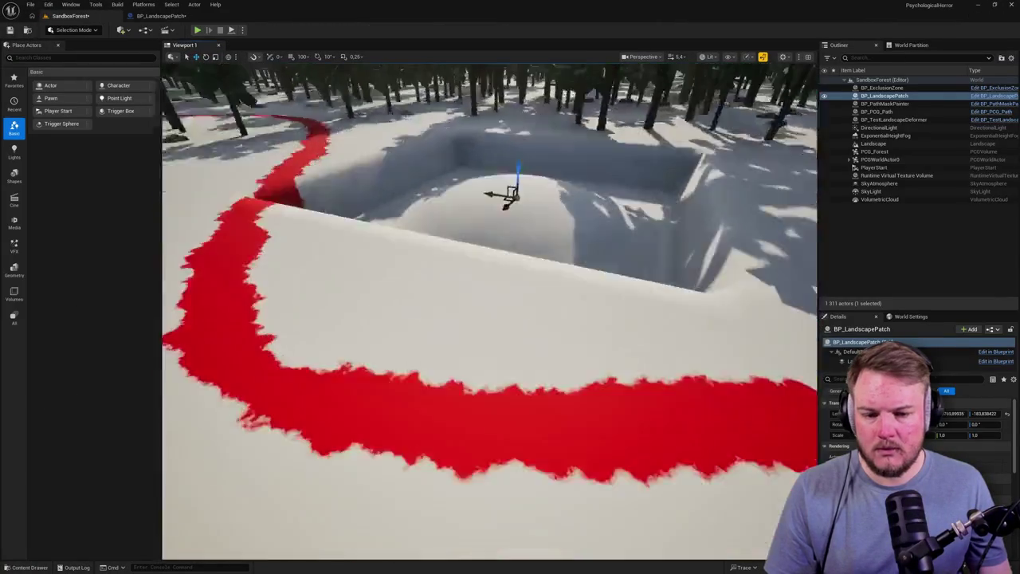